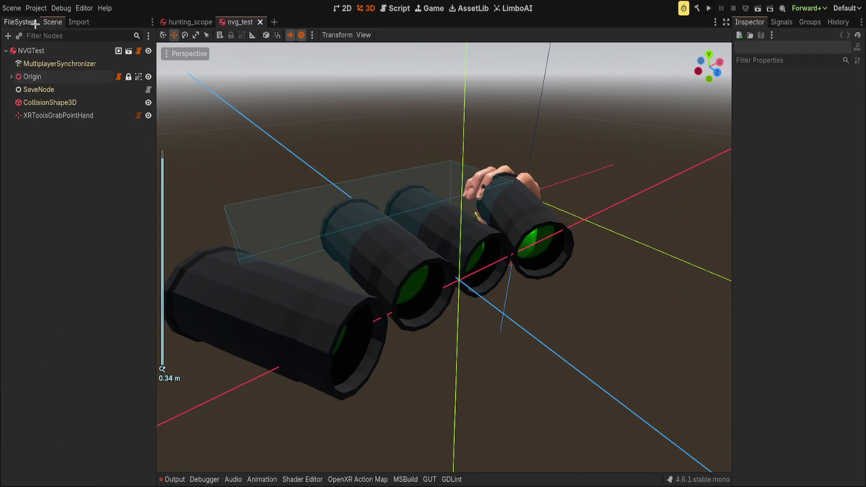
{"action": "left_click", "coordinate": [52, 22]}
Step: Move Origin below CollisionShape3D in the scene tree and select the collision shape
{"action": "left_click_drag", "start_coordinate": [36, 77], "coordinate": [78, 111]}
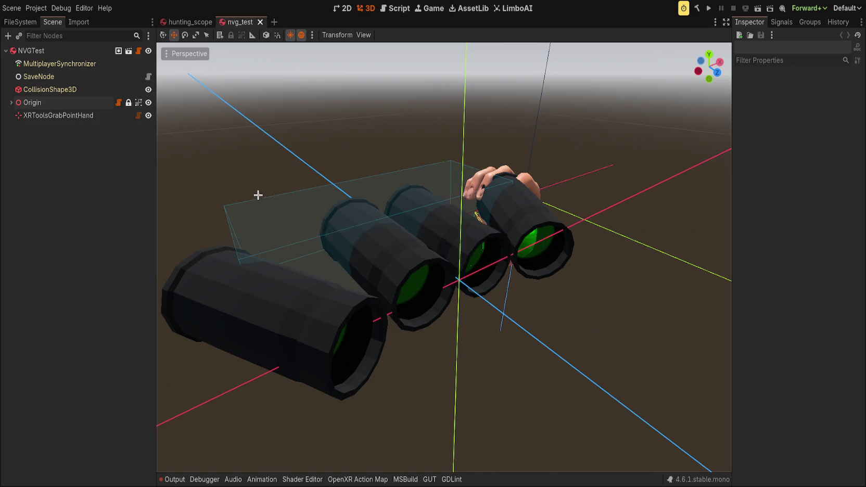
{"action": "left_click", "coordinate": [57, 90]}
Step: Resize the collision box along X and Z to fit snugly around the two inner tubes
{"action": "left_click_drag", "start_coordinate": [524, 288], "coordinate": [541, 294]}
{"action": "scroll", "coordinate": [338, 344], "scroll_direction": "down", "scroll_amount": 2}
{"action": "left_click_drag", "start_coordinate": [405, 177], "coordinate": [362, 232]}
{"action": "mouse_move", "coordinate": [303, 289]}
{"action": "left_mouse_down"}
{"action": "mouse_move", "coordinate": [330, 282]}
{"action": "mouse_move", "coordinate": [237, 281]}
{"action": "mouse_move", "coordinate": [346, 310]}
{"action": "left_mouse_up"}
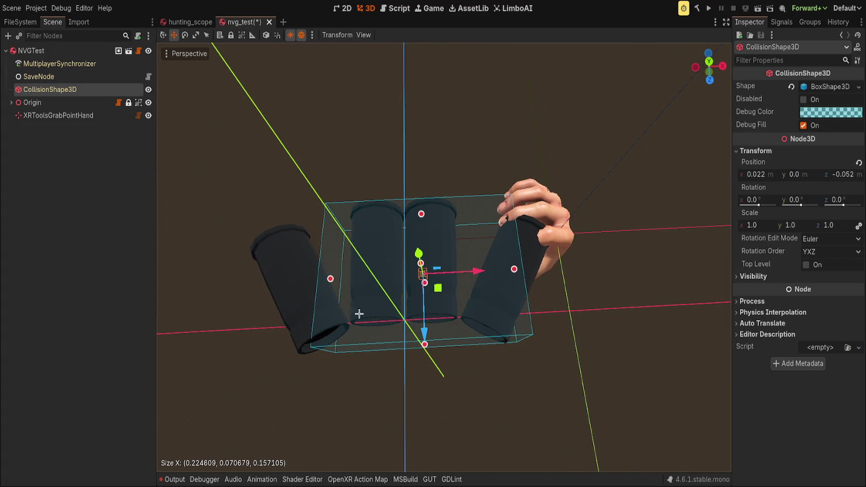
{"action": "mouse_move", "coordinate": [319, 283]}
{"action": "left_mouse_down"}
{"action": "mouse_move", "coordinate": [291, 283]}
{"action": "mouse_move", "coordinate": [316, 289]}
{"action": "left_mouse_up"}
{"action": "left_click_drag", "start_coordinate": [507, 278], "coordinate": [460, 278]}
Step: Centre the box at x position 0 and fine-tune its Z size to about 0.136
{"action": "left_click", "coordinate": [760, 176]}
{"action": "type", "text": "05"}
{"action": "key", "text": "Return"}
{"action": "left_click_drag", "start_coordinate": [624, 219], "coordinate": [664, 218]}
{"action": "mouse_move", "coordinate": [414, 281]}
{"action": "left_mouse_down"}
{"action": "mouse_move", "coordinate": [512, 273]}
{"action": "mouse_move", "coordinate": [521, 257]}
{"action": "mouse_move", "coordinate": [417, 355]}
{"action": "mouse_move", "coordinate": [395, 147]}
{"action": "mouse_move", "coordinate": [485, 292]}
{"action": "mouse_move", "coordinate": [385, 340]}
{"action": "mouse_move", "coordinate": [385, 156]}
{"action": "left_mouse_up"}
{"action": "left_click", "coordinate": [99, 115]}
{"action": "left_click", "coordinate": [83, 90]}
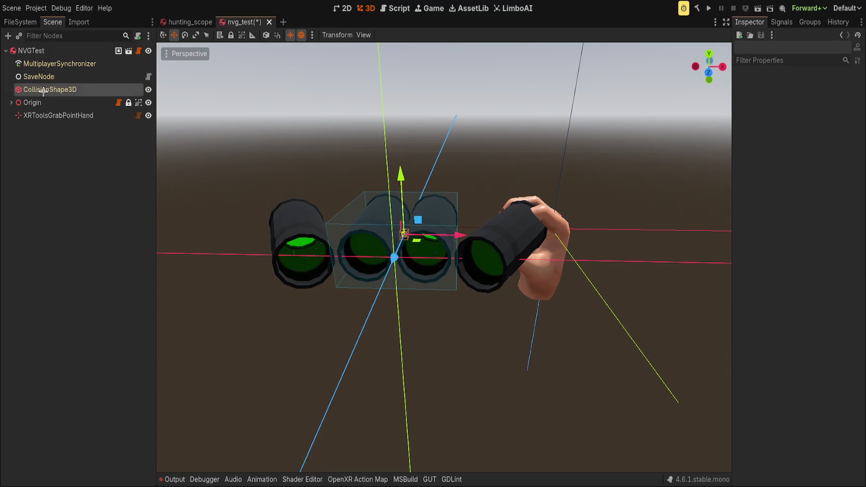
Step: Duplicate the collision box, then rotate the copy and move it onto the right tube
{"action": "left_click_drag", "start_coordinate": [337, 133], "coordinate": [356, 148]}
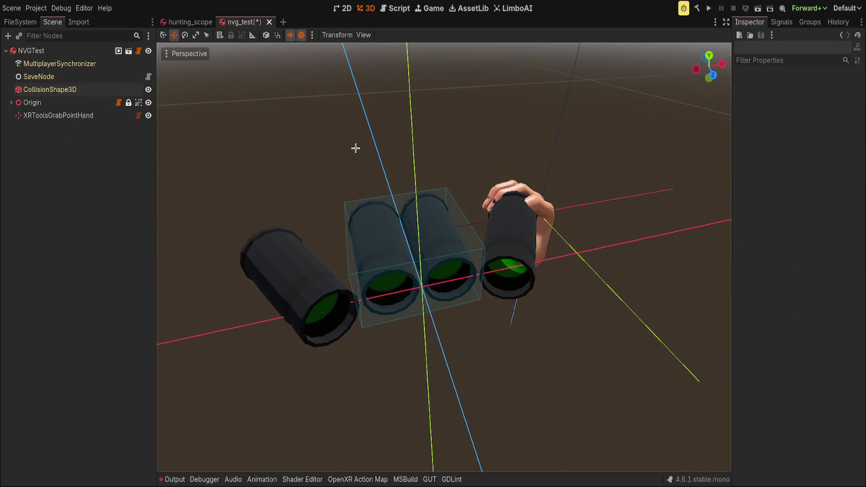
{"action": "left_click", "coordinate": [78, 90]}
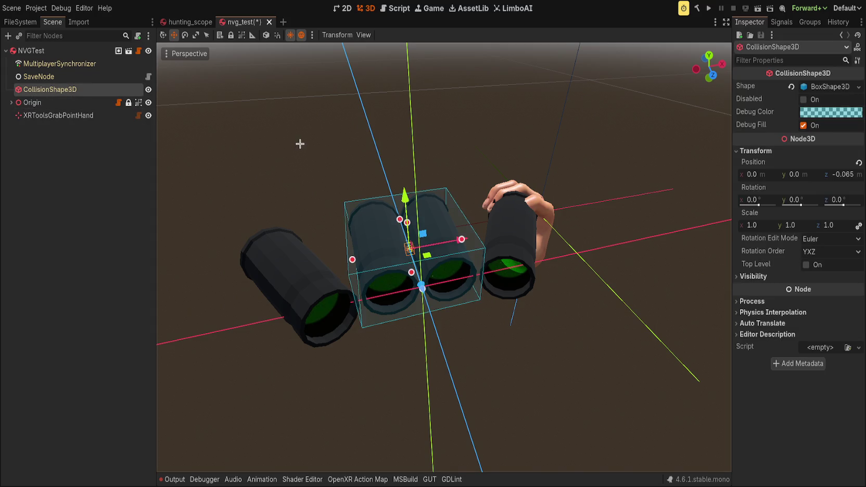
{"action": "key", "text": "ctrl+d"}
{"action": "key", "text": "e"}
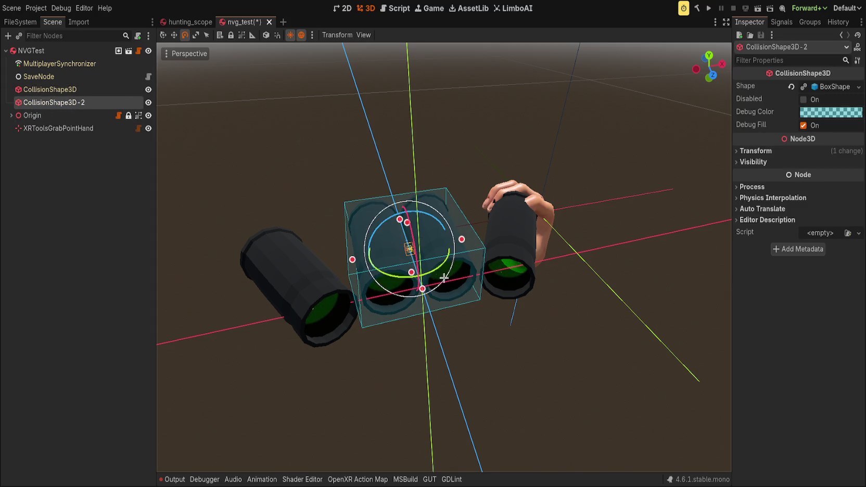
{"action": "left_click_drag", "start_coordinate": [430, 276], "coordinate": [432, 277]}
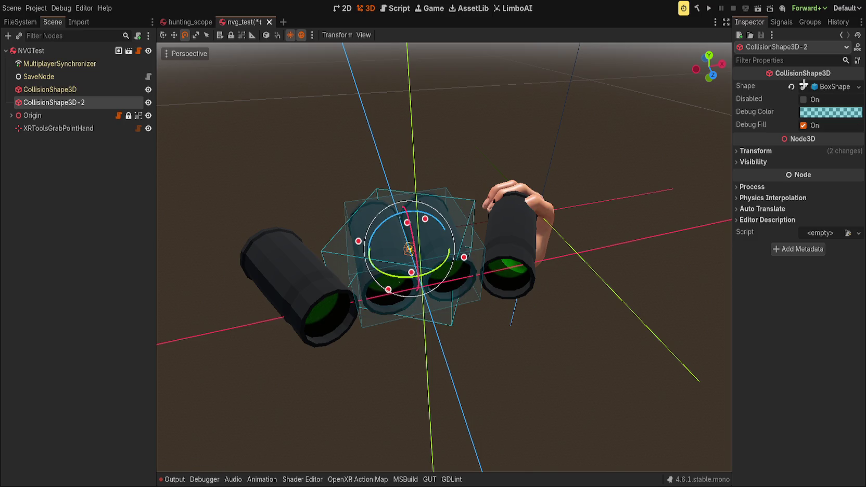
{"action": "key", "text": "w"}
{"action": "mouse_move", "coordinate": [426, 255]}
{"action": "left_mouse_down"}
{"action": "mouse_move", "coordinate": [535, 248]}
{"action": "mouse_move", "coordinate": [487, 344]}
{"action": "mouse_move", "coordinate": [489, 320]}
{"action": "mouse_move", "coordinate": [520, 326]}
{"action": "mouse_move", "coordinate": [537, 303]}
{"action": "mouse_move", "coordinate": [460, 308]}
{"action": "mouse_move", "coordinate": [306, 292]}
{"action": "mouse_move", "coordinate": [442, 200]}
{"action": "mouse_move", "coordinate": [398, 184]}
{"action": "mouse_move", "coordinate": [247, 192]}
{"action": "mouse_move", "coordinate": [224, 224]}
{"action": "mouse_move", "coordinate": [291, 302]}
{"action": "mouse_move", "coordinate": [297, 268]}
{"action": "mouse_move", "coordinate": [376, 255]}
{"action": "mouse_move", "coordinate": [401, 195]}
{"action": "mouse_move", "coordinate": [456, 207]}
{"action": "mouse_move", "coordinate": [382, 286]}
{"action": "left_mouse_up"}
Step: Duplicate it again, rotate the new copy by 60° onto the left tube, and save
{"action": "key", "text": "ctrl+d"}
{"action": "key", "text": "e"}
{"action": "key", "text": "w"}
{"action": "left_click", "coordinate": [319, 288]}
{"action": "left_click", "coordinate": [457, 207]}
{"action": "key", "text": "ctrl+s"}
Step: Hide CollisionShape3D, CollisionShape3D-2 and CollisionShape3D-3, then save the scene
{"action": "scroll", "coordinate": [164, 252], "scroll_direction": "up", "scroll_amount": 3}
{"action": "left_click", "coordinate": [148, 103]}
{"action": "left_click", "coordinate": [148, 116]}
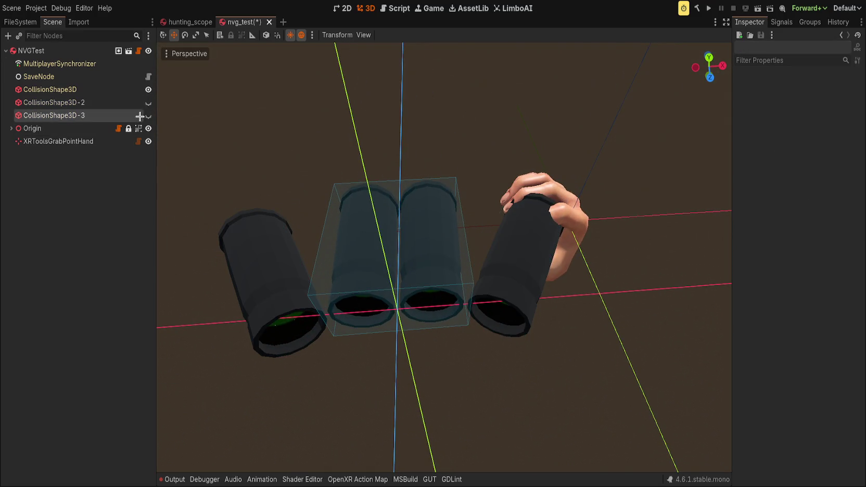
{"action": "left_click", "coordinate": [149, 89]}
{"action": "mouse_move", "coordinate": [161, 229]}
{"action": "left_mouse_down"}
{"action": "mouse_move", "coordinate": [302, 121]}
{"action": "mouse_move", "coordinate": [288, 142]}
{"action": "mouse_move", "coordinate": [297, 152]}
{"action": "left_mouse_up"}
{"action": "key", "text": "ctrl+s"}
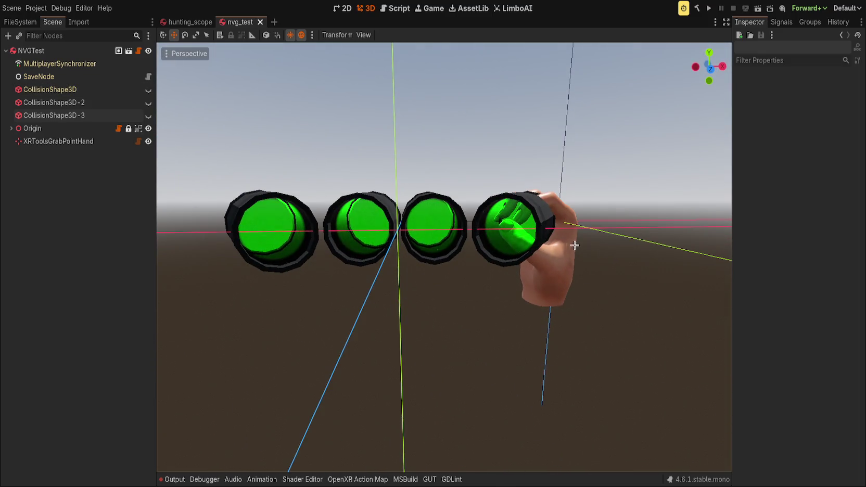
Step: Move and rotate XRToolsGrabPointHand onto the right tube and save the scene
{"action": "left_click", "coordinate": [58, 141]}
{"action": "left_click_drag", "start_coordinate": [396, 218], "coordinate": [418, 245]}
{"action": "mouse_move", "coordinate": [579, 268]}
{"action": "left_mouse_down"}
{"action": "mouse_move", "coordinate": [584, 274]}
{"action": "mouse_move", "coordinate": [547, 280]}
{"action": "mouse_move", "coordinate": [512, 314]}
{"action": "mouse_move", "coordinate": [560, 306]}
{"action": "mouse_move", "coordinate": [573, 329]}
{"action": "mouse_move", "coordinate": [521, 339]}
{"action": "mouse_move", "coordinate": [498, 236]}
{"action": "left_mouse_up"}
{"action": "key", "text": "e"}
{"action": "mouse_move", "coordinate": [544, 253]}
{"action": "left_mouse_down"}
{"action": "mouse_move", "coordinate": [551, 328]}
{"action": "mouse_move", "coordinate": [545, 325]}
{"action": "left_mouse_up"}
{"action": "key", "text": "w"}
{"action": "left_click_drag", "start_coordinate": [571, 291], "coordinate": [575, 287]}
{"action": "left_click", "coordinate": [450, 263]}
{"action": "key", "text": "ctrl+s"}
Step: Hide the grab hand and check the four tubes from a front view
{"action": "left_click", "coordinate": [148, 141]}
{"action": "mouse_move", "coordinate": [290, 174]}
{"action": "left_mouse_down"}
{"action": "mouse_move", "coordinate": [352, 97]}
{"action": "mouse_move", "coordinate": [362, 106]}
{"action": "mouse_move", "coordinate": [355, 136]}
{"action": "mouse_move", "coordinate": [674, 77]}
{"action": "left_mouse_up"}
{"action": "left_click", "coordinate": [709, 68]}
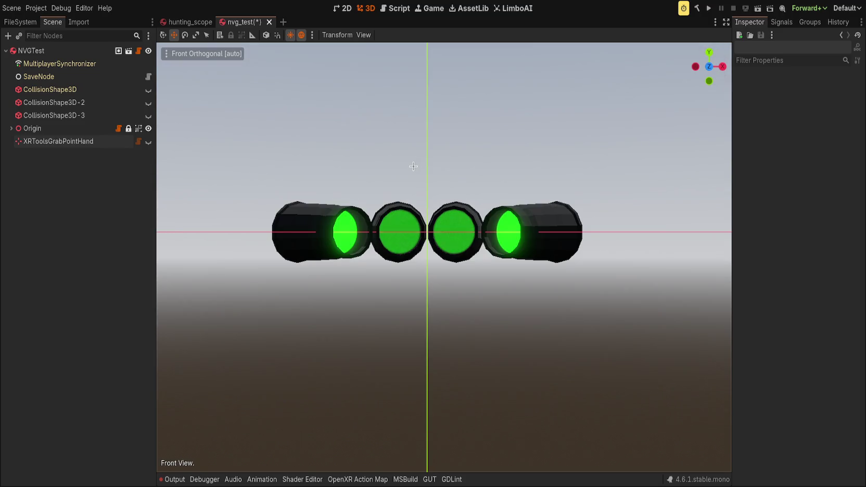
{"action": "scroll", "coordinate": [412, 157], "scroll_direction": "up", "scroll_amount": 6}
{"action": "scroll", "coordinate": [411, 156], "scroll_direction": "down", "scroll_amount": 6}
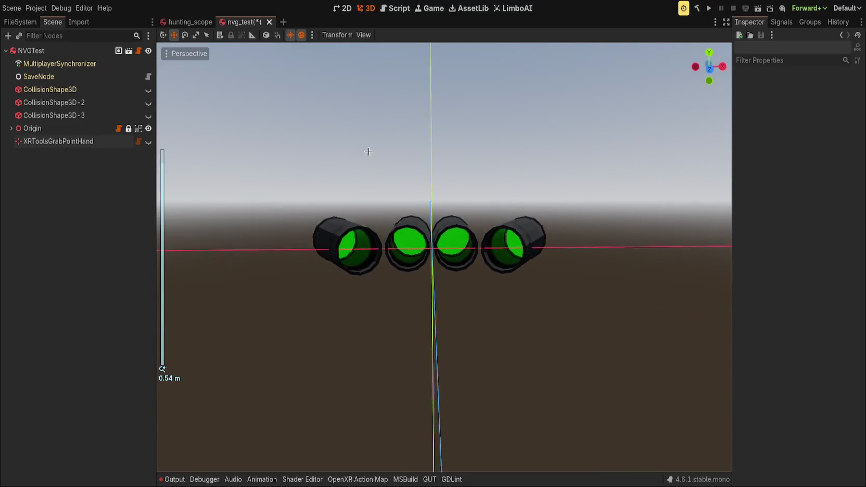
{"action": "mouse_move", "coordinate": [368, 135]}
{"action": "left_mouse_down"}
{"action": "mouse_move", "coordinate": [383, 235]}
{"action": "mouse_move", "coordinate": [347, 257]}
{"action": "left_mouse_up"}
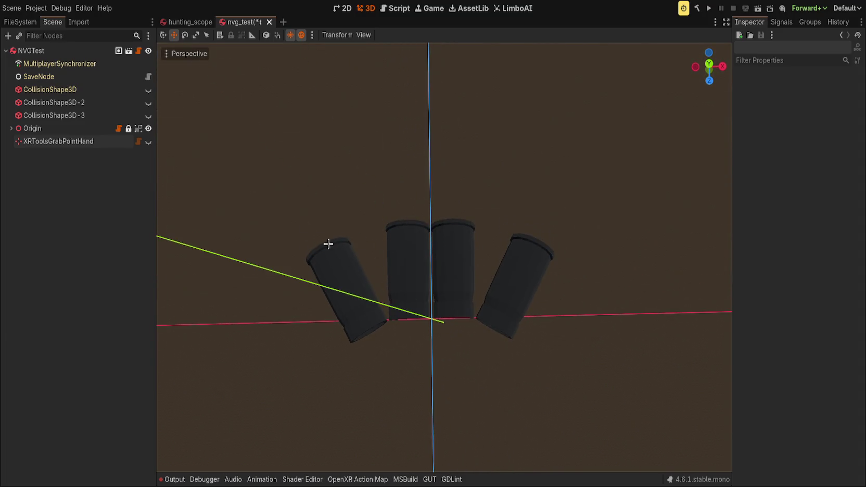
{"action": "left_click", "coordinate": [51, 128]}
Step: Rename the Origin node to TubeSettings and save the scene
{"action": "left_click", "coordinate": [51, 128]}
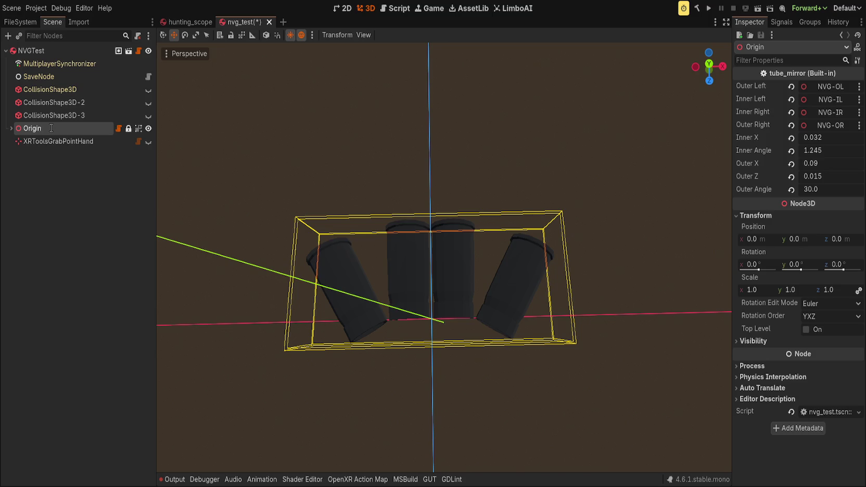
{"action": "type", "text": "TubeSettings"}
{"action": "key", "text": "Return"}
{"action": "left_click", "coordinate": [93, 162]}
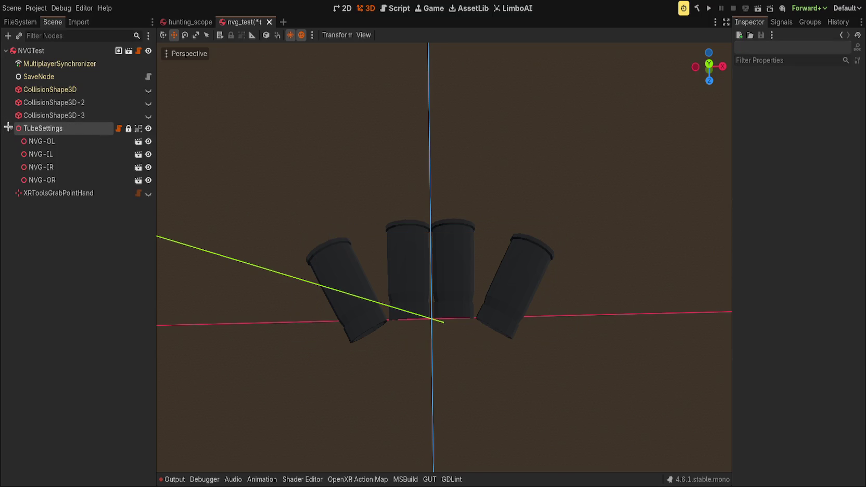
{"action": "left_click", "coordinate": [111, 129]}
{"action": "key", "text": "ctrl+s"}
Step: Set TubeSettings' Inner Angle to 2.0 and save the scene
{"action": "scroll", "coordinate": [424, 209], "scroll_direction": "up", "scroll_amount": 2}
{"action": "scroll", "coordinate": [424, 209], "scroll_direction": "up", "scroll_amount": 5}
{"action": "left_click_drag", "start_coordinate": [827, 150], "coordinate": [854, 150]}
{"action": "key", "text": "Return"}
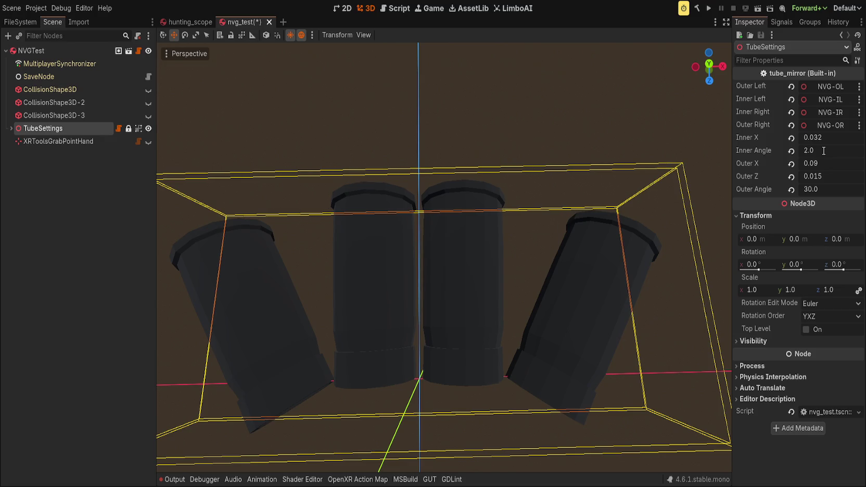
{"action": "key", "text": "KP_1"}
{"action": "scroll", "coordinate": [456, 263], "scroll_direction": "down", "scroll_amount": 3}
{"action": "left_click", "coordinate": [484, 114]}
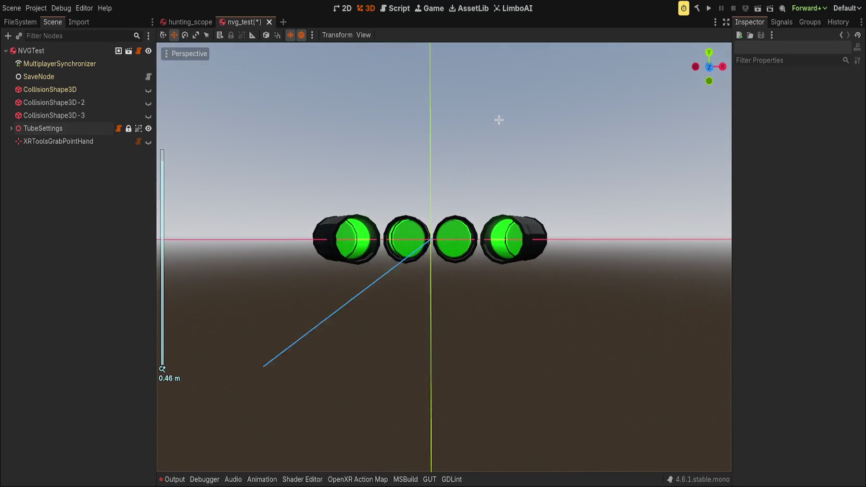
{"action": "scroll", "coordinate": [489, 135], "scroll_direction": "up", "scroll_amount": 5}
{"action": "key", "text": "ctrl+s"}
Step: Reselect TubeSettings and bring up the import settings of nvg_basic.glb
{"action": "mouse_move", "coordinate": [471, 180]}
{"action": "left_mouse_down"}
{"action": "mouse_move", "coordinate": [456, 354]}
{"action": "mouse_move", "coordinate": [491, 352]}
{"action": "mouse_move", "coordinate": [471, 349]}
{"action": "mouse_move", "coordinate": [463, 259]}
{"action": "mouse_move", "coordinate": [478, 201]}
{"action": "mouse_move", "coordinate": [471, 196]}
{"action": "left_mouse_up"}
{"action": "scroll", "coordinate": [471, 196], "scroll_direction": "down", "scroll_amount": 10}
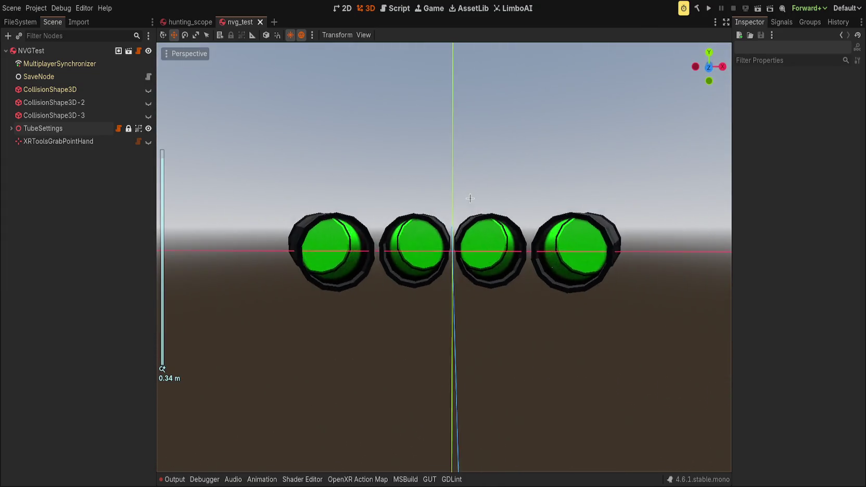
{"action": "left_click", "coordinate": [11, 128]}
{"action": "left_click", "coordinate": [9, 125]}
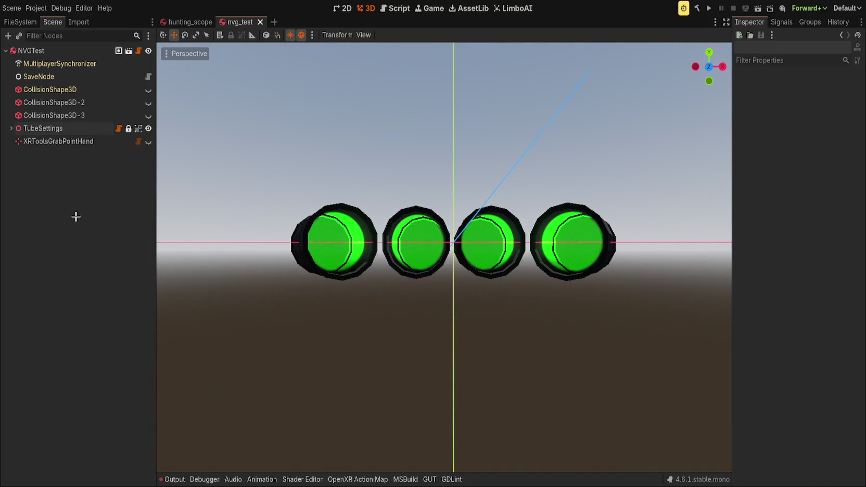
{"action": "left_click", "coordinate": [78, 128]}
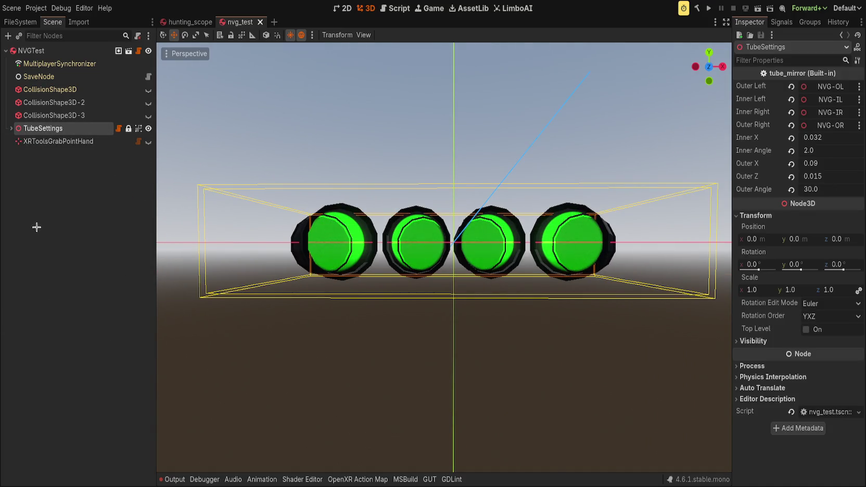
{"action": "left_click", "coordinate": [79, 22]}
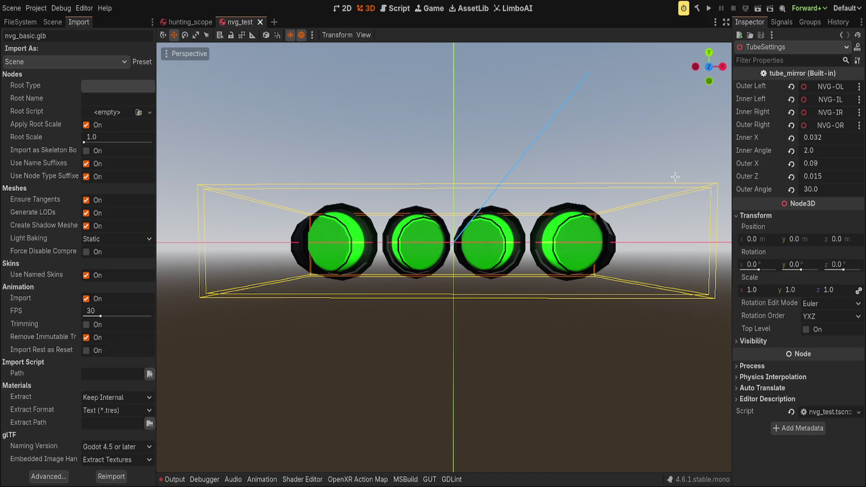
Step: Look over the glowing tubes from angled views, then switch to the FileSystem dock
{"action": "mouse_move", "coordinate": [531, 350]}
{"action": "left_mouse_down"}
{"action": "mouse_move", "coordinate": [449, 274]}
{"action": "mouse_move", "coordinate": [422, 269]}
{"action": "mouse_move", "coordinate": [473, 294]}
{"action": "left_mouse_up"}
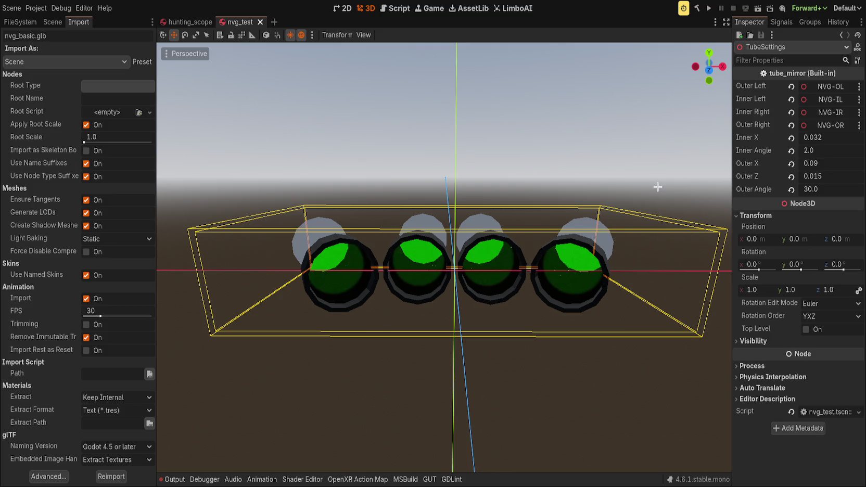
{"action": "mouse_move", "coordinate": [363, 340]}
{"action": "left_mouse_down"}
{"action": "mouse_move", "coordinate": [431, 316]}
{"action": "mouse_move", "coordinate": [597, 340]}
{"action": "mouse_move", "coordinate": [176, 367]}
{"action": "mouse_move", "coordinate": [271, 343]}
{"action": "mouse_move", "coordinate": [411, 332]}
{"action": "left_mouse_up"}
{"action": "scroll", "coordinate": [411, 331], "scroll_direction": "up", "scroll_amount": 6}
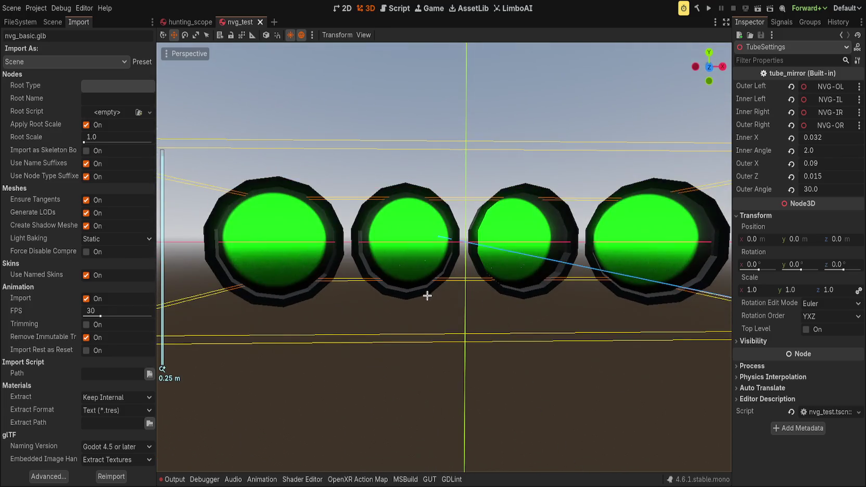
{"action": "left_click", "coordinate": [52, 22]}
{"action": "left_click", "coordinate": [21, 22]}
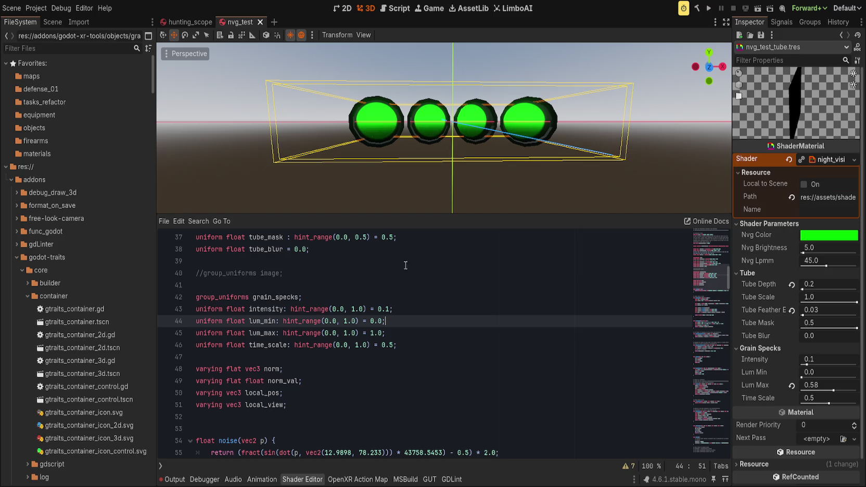
Step: Close the shader code panel, set the tube material's Tube Scale to 0.8, and save
{"action": "key", "text": "ctrl+j"}
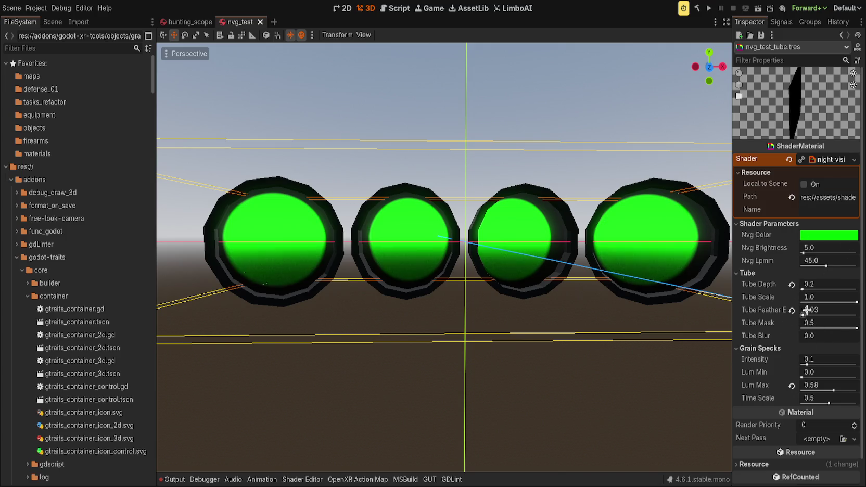
{"action": "left_click", "coordinate": [839, 296]}
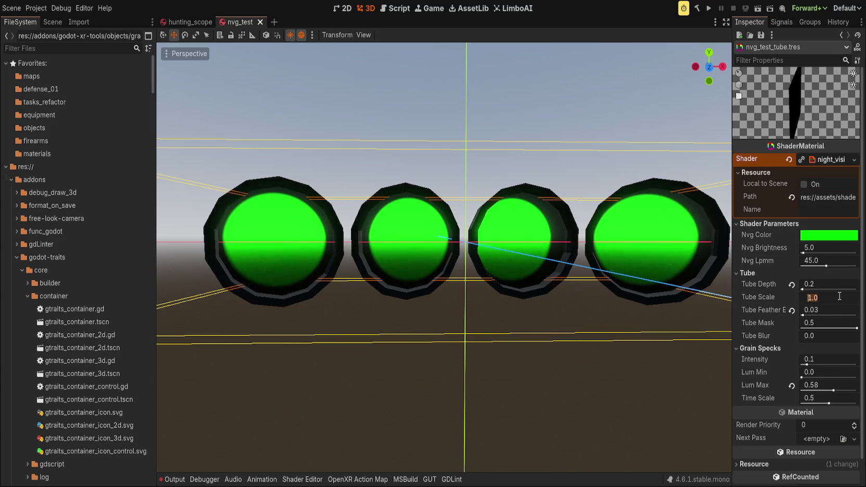
{"action": "type", "text": "0.8"}
{"action": "key", "text": "Return"}
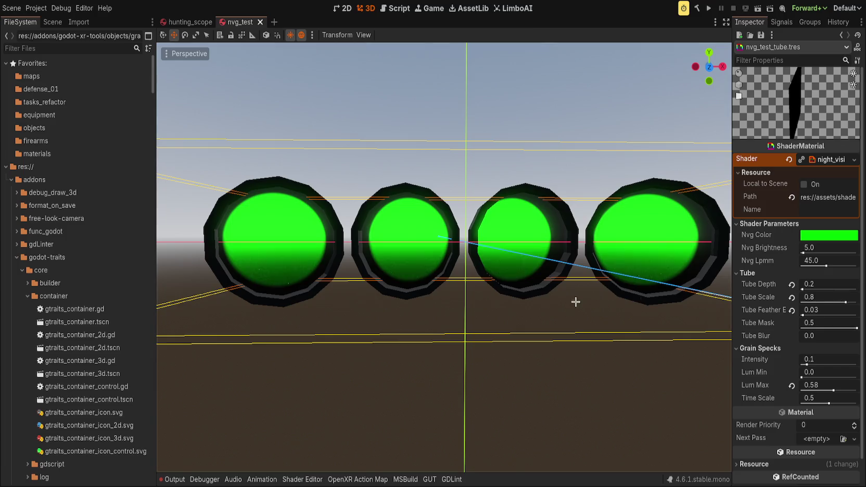
{"action": "key", "text": "ctrl+s"}
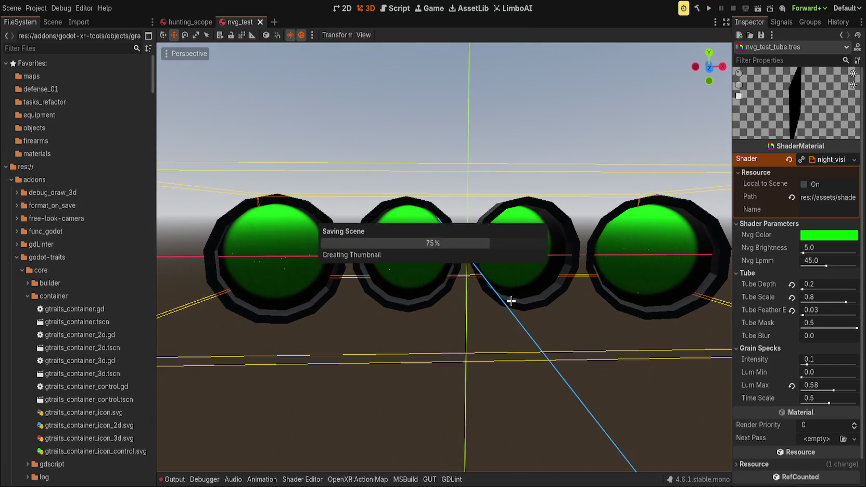
{"action": "scroll", "coordinate": [466, 297], "scroll_direction": "down", "scroll_amount": 5}
{"action": "scroll", "coordinate": [501, 335], "scroll_direction": "up", "scroll_amount": 3}
{"action": "mouse_move", "coordinate": [501, 335]}
{"action": "left_mouse_down"}
{"action": "mouse_move", "coordinate": [514, 388]}
{"action": "mouse_move", "coordinate": [247, 113]}
{"action": "left_mouse_up"}
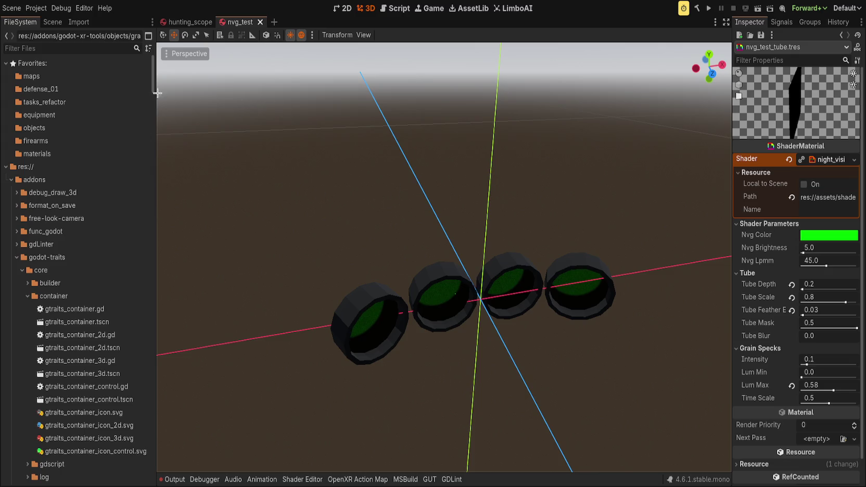
Step: Save the range scene with the NVGTest goggles on the bench, then run the project
{"action": "left_click", "coordinate": [54, 21]}
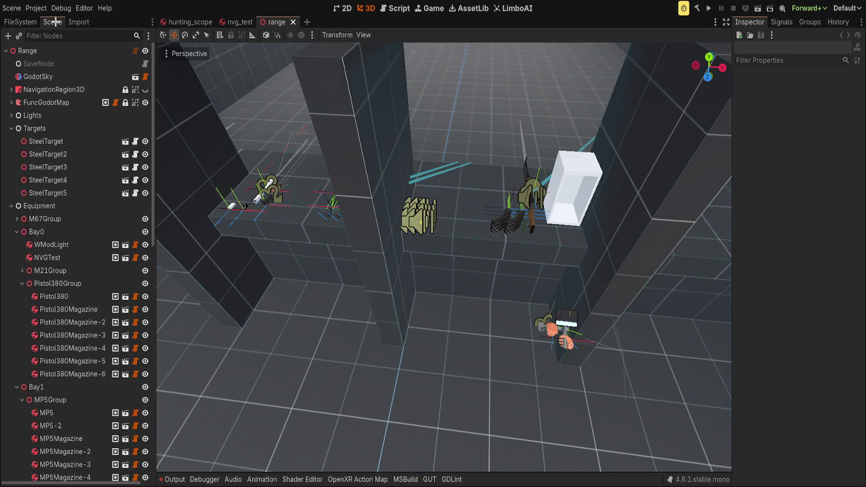
{"action": "scroll", "coordinate": [550, 238], "scroll_direction": "up", "scroll_amount": 8}
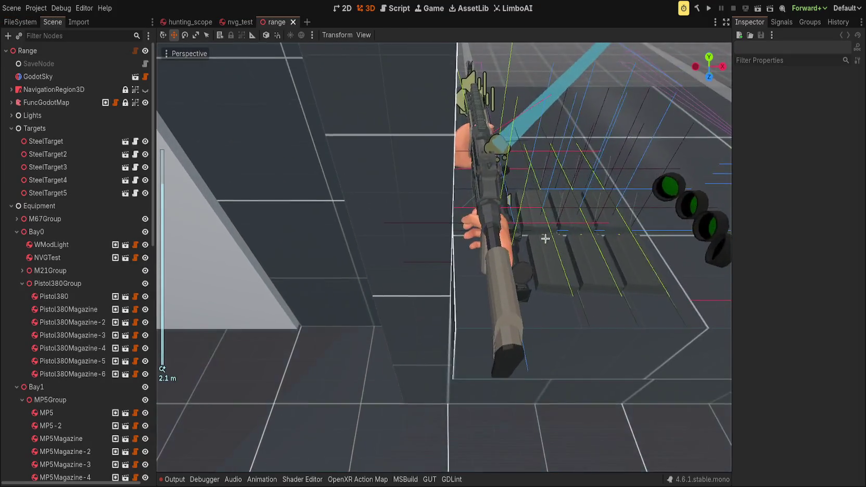
{"action": "scroll", "coordinate": [412, 209], "scroll_direction": "down", "scroll_amount": 6}
{"action": "left_click", "coordinate": [413, 210]}
{"action": "left_click", "coordinate": [422, 229]}
{"action": "key", "text": "ctrl+s"}
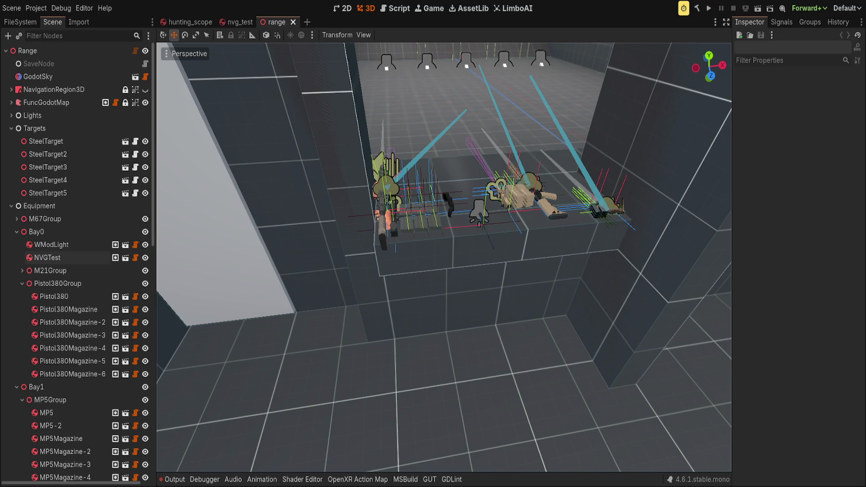
{"action": "left_click", "coordinate": [709, 8]}
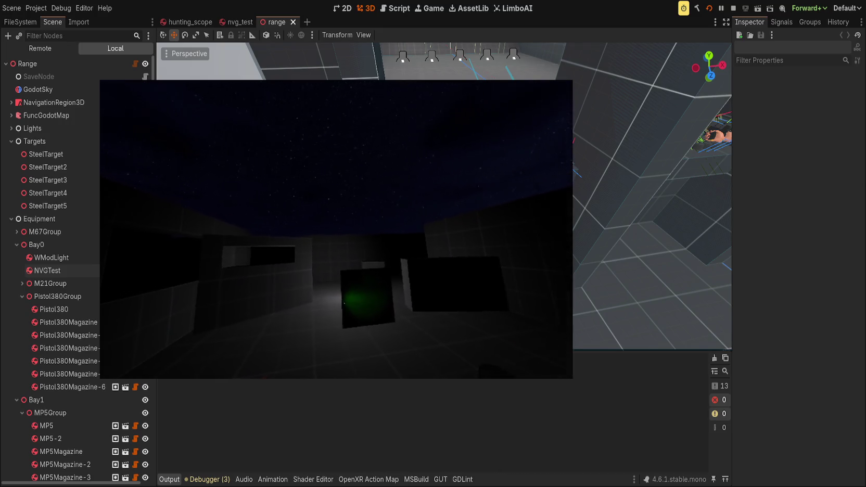
Step: Close the running game and open player.tscn with Quick Open
{"action": "key", "text": "alt+Tab"}
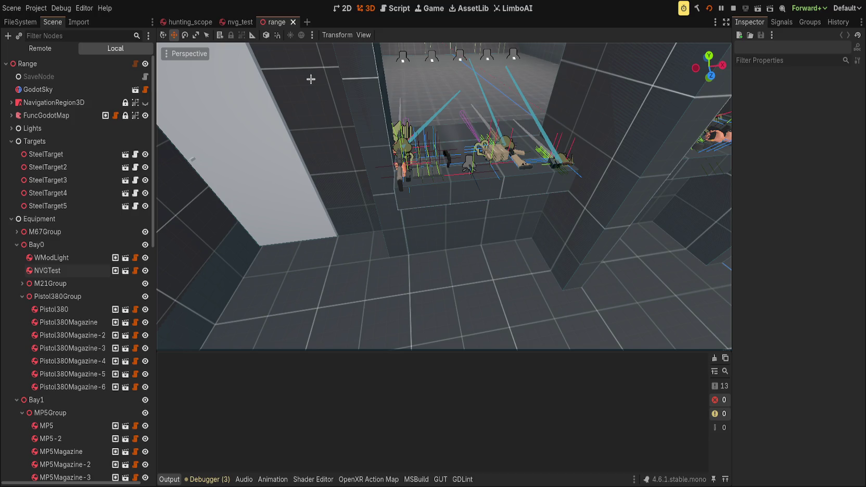
{"action": "key", "text": "ctrl+shift+t"}
{"action": "scroll", "coordinate": [385, 193], "scroll_direction": "up", "scroll_amount": 3}
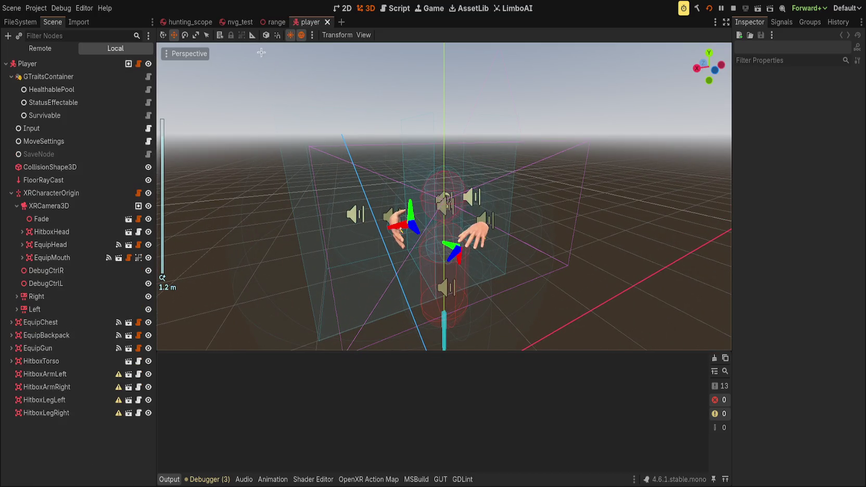
Step: In nvg_test, make the three collision shapes and XRToolsGrabPointHand visible again
{"action": "left_click", "coordinate": [237, 22]}
{"action": "left_click_drag", "start_coordinate": [260, 59], "coordinate": [387, 206]}
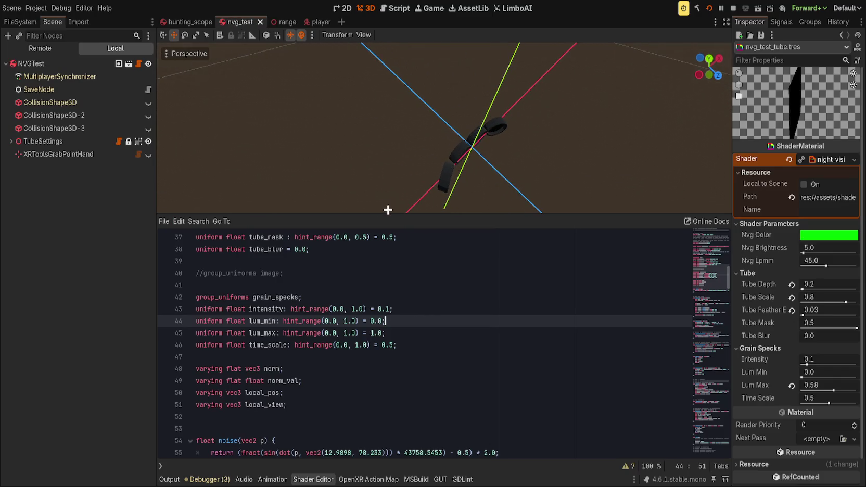
{"action": "left_click", "coordinate": [55, 138]}
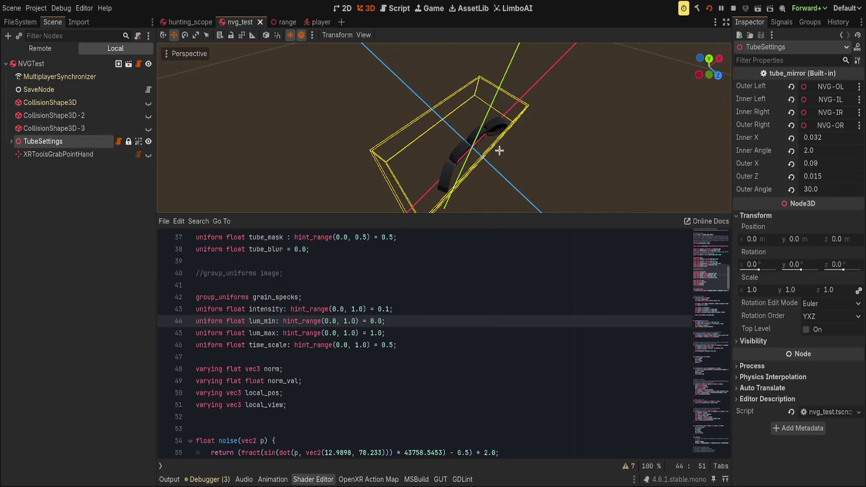
{"action": "left_click", "coordinate": [148, 128]}
{"action": "left_click", "coordinate": [148, 115]}
{"action": "left_click", "coordinate": [148, 103]}
{"action": "left_click", "coordinate": [149, 154]}
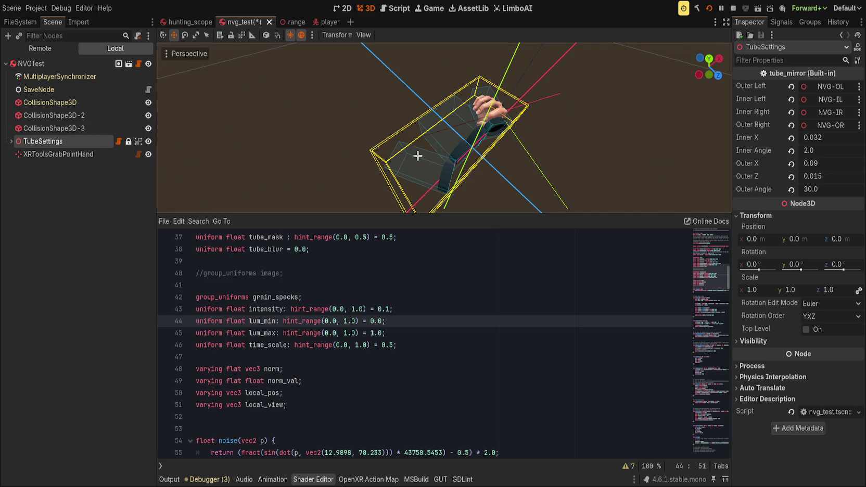
Step: Select the collision shapes, grab hand and TubeSettings, shift them slightly along Z, and save
{"action": "scroll", "coordinate": [334, 117], "scroll_direction": "down", "scroll_amount": 3}
{"action": "mouse_move", "coordinate": [348, 50]}
{"action": "left_mouse_down"}
{"action": "mouse_move", "coordinate": [660, 252]}
{"action": "mouse_move", "coordinate": [656, 245]}
{"action": "left_mouse_up"}
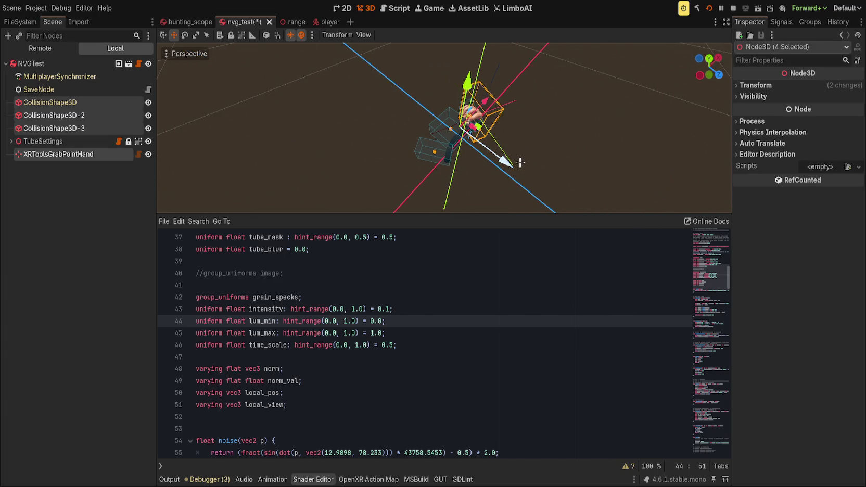
{"action": "key", "text": "g"}
{"action": "key", "text": "Escape"}
{"action": "left_click", "coordinate": [421, 153], "text": "shift"}
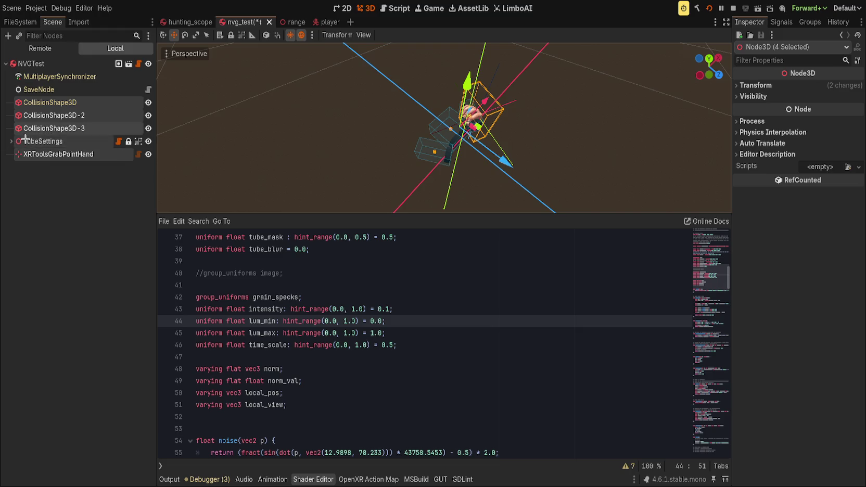
{"action": "mouse_move", "coordinate": [490, 162]}
{"action": "left_mouse_down"}
{"action": "mouse_move", "coordinate": [490, 154]}
{"action": "mouse_move", "coordinate": [544, 147]}
{"action": "left_mouse_up"}
{"action": "key", "text": "ctrl+s"}
Step: Nudge the selection along X in small steps, saving and test-running the scene with F6
{"action": "left_click_drag", "start_coordinate": [505, 124], "coordinate": [503, 127]}
{"action": "key", "text": "ctrl+s"}
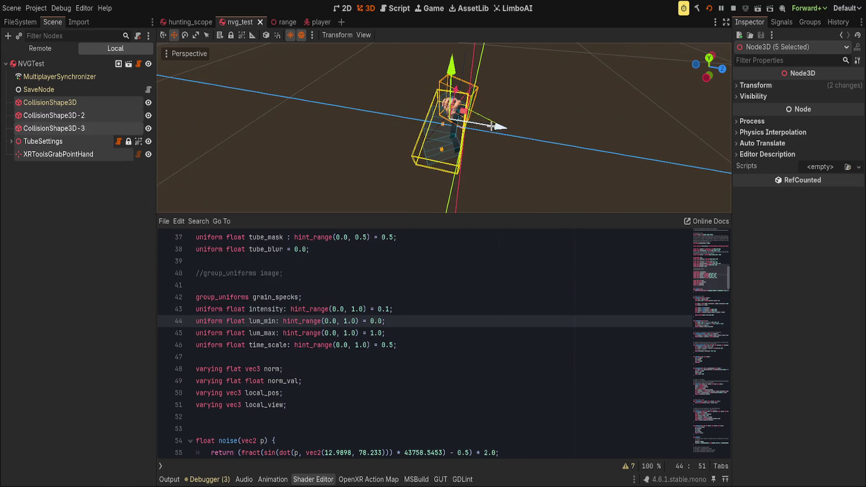
{"action": "left_click_drag", "start_coordinate": [491, 126], "coordinate": [499, 126]}
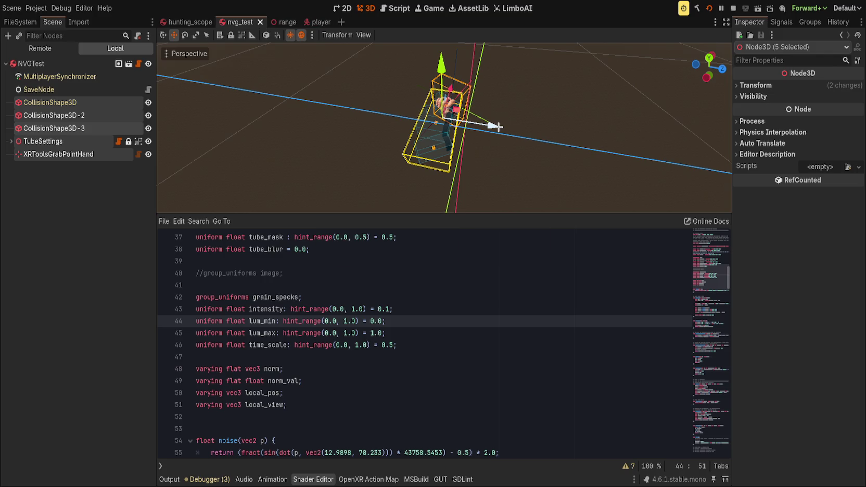
{"action": "key", "text": "F6"}
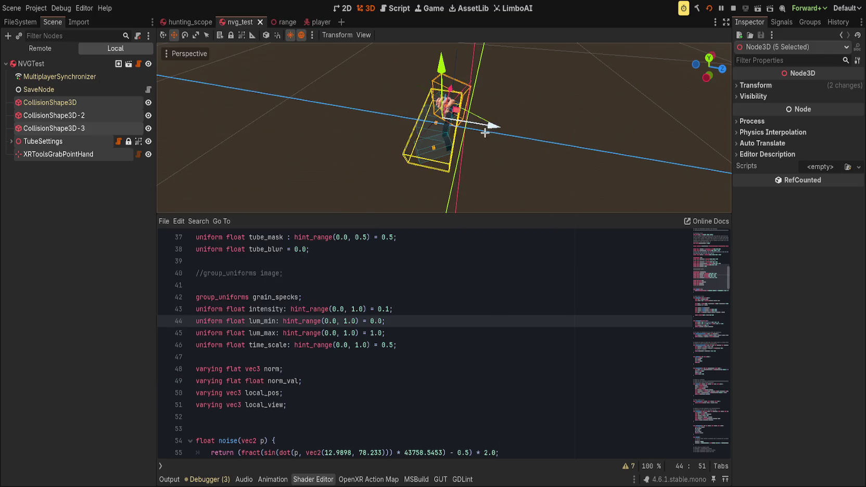
{"action": "left_click_drag", "start_coordinate": [492, 126], "coordinate": [502, 130]}
{"action": "key", "text": "F6"}
{"action": "key", "text": "F6"}
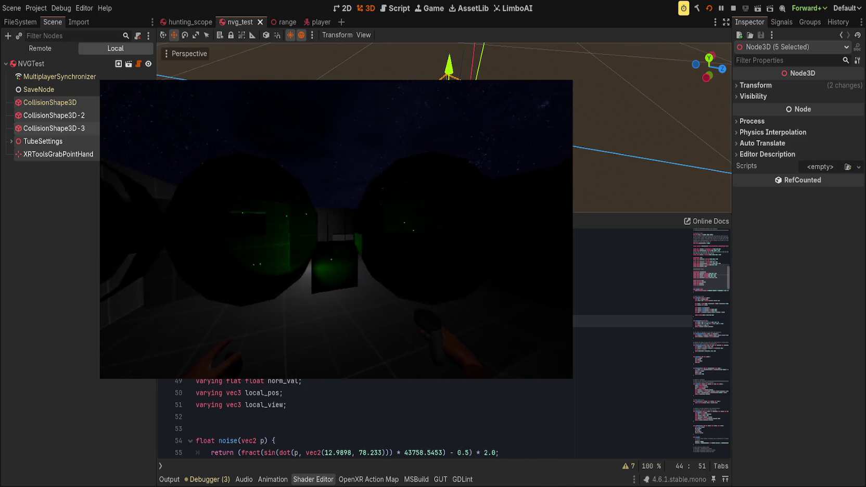
{"action": "key", "text": "F6"}
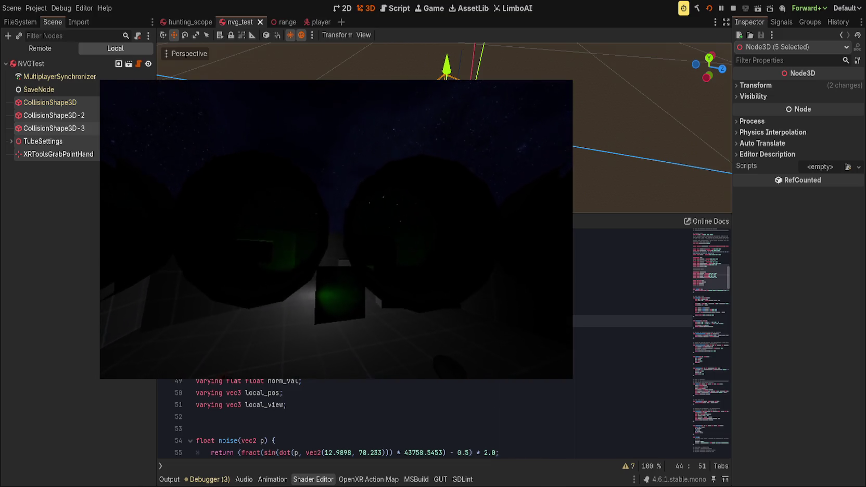
{"action": "left_click", "coordinate": [86, 255]}
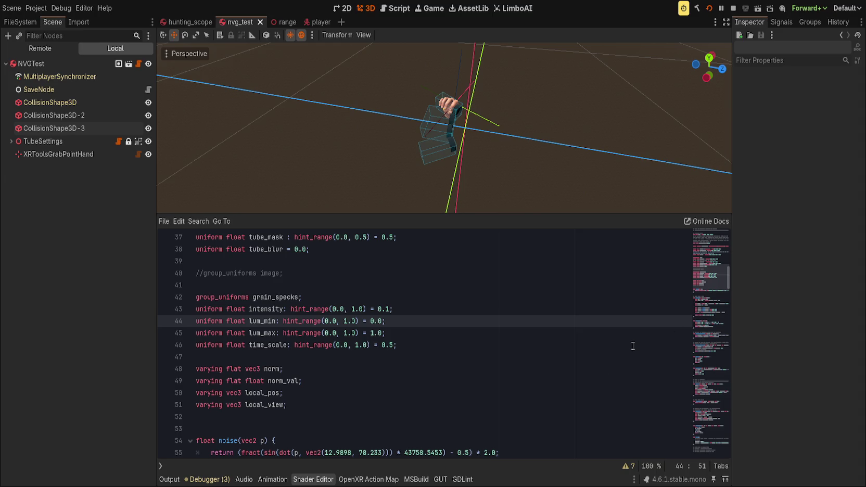
Step: Select the three collision shapes and XRToolsGrabPointHand, undo a trial move, and save
{"action": "left_click", "coordinate": [62, 102]}
{"action": "left_click", "coordinate": [73, 128], "text": "shift"}
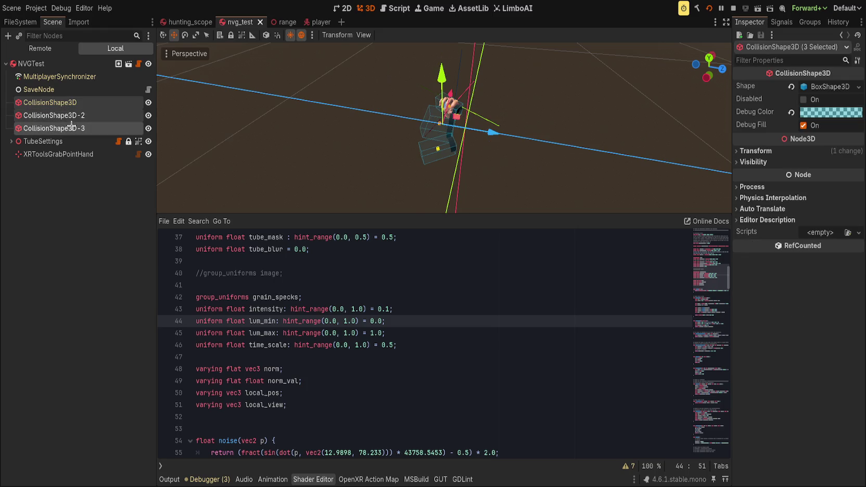
{"action": "left_click", "coordinate": [73, 140], "text": "shift"}
{"action": "left_click_drag", "start_coordinate": [496, 135], "coordinate": [483, 125]}
{"action": "key", "text": "ctrl+z"}
{"action": "left_click", "coordinate": [58, 154], "text": "shift"}
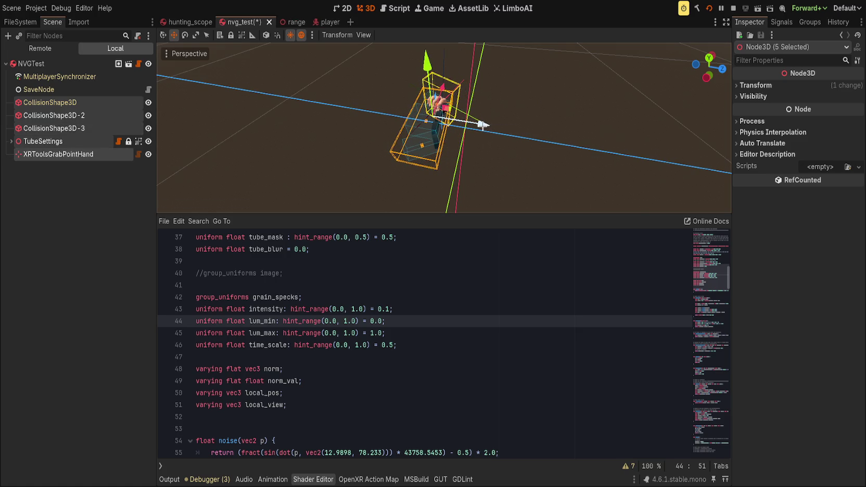
{"action": "key", "text": "ctrl+s"}
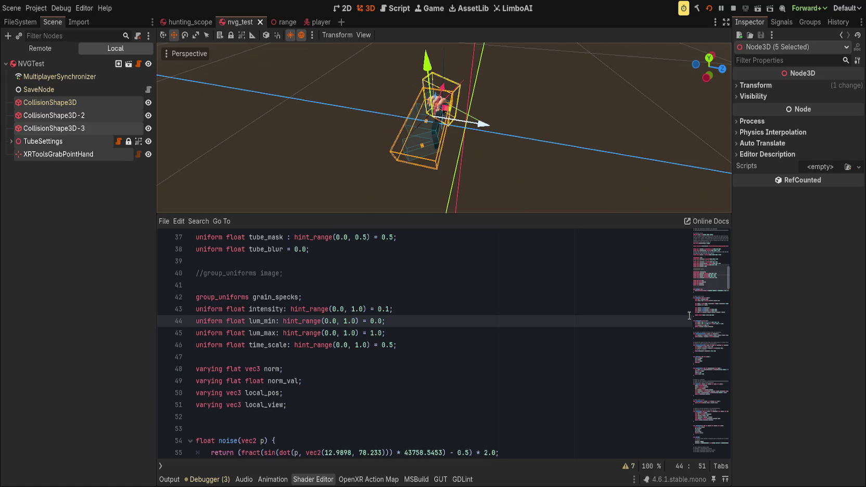
{"action": "left_click", "coordinate": [89, 297]}
{"action": "key", "text": "ctrl+s"}
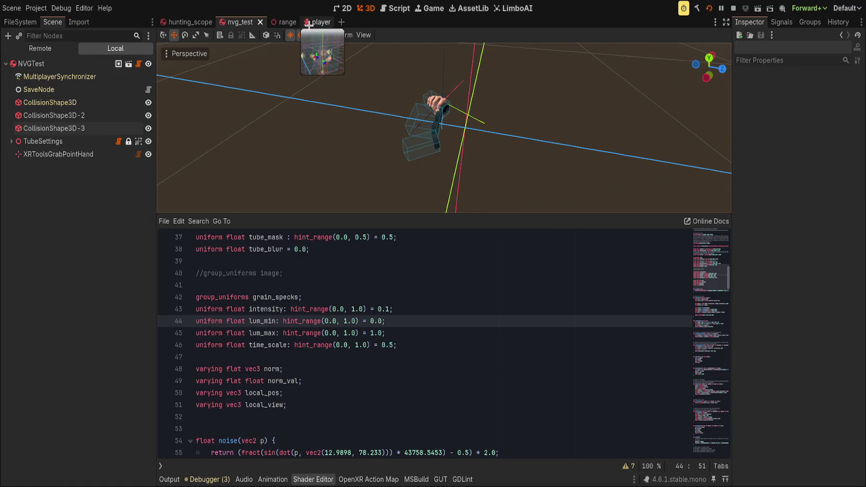
Step: After checking the player scene, shift the nvg_test selection further along X and save
{"action": "left_click", "coordinate": [315, 21]}
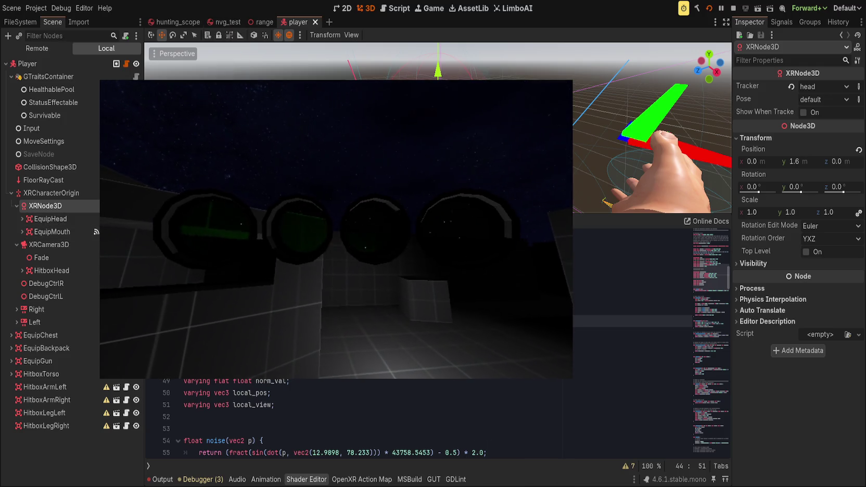
{"action": "left_click", "coordinate": [216, 21]}
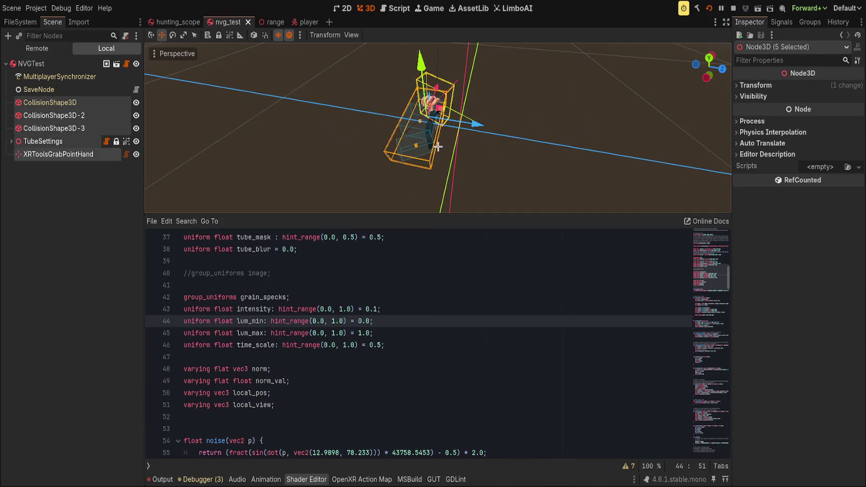
{"action": "left_click_drag", "start_coordinate": [474, 125], "coordinate": [481, 126]}
{"action": "key", "text": "ctrl+s"}
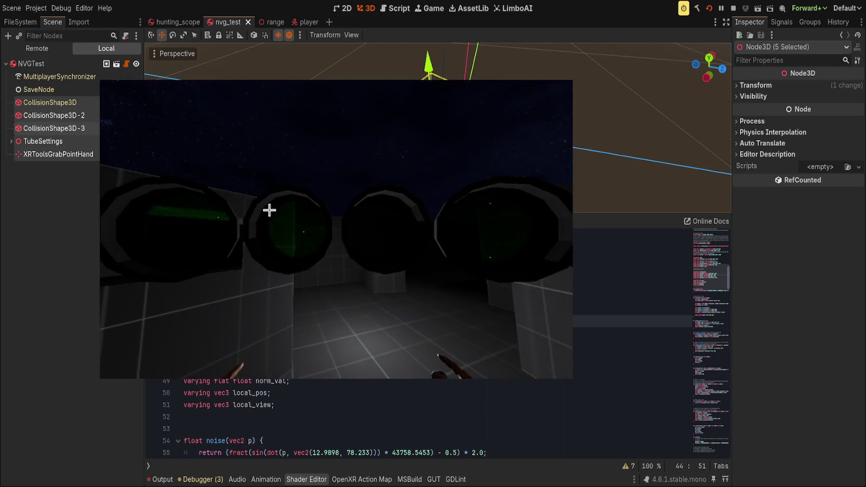
Step: From the in-game console, spawn an MP5, try visible_laser, and spawn ten MP5 drum and standard magazines
{"action": "key", "text": "grave"}
{"action": "type", "text": "spawn mp5"}
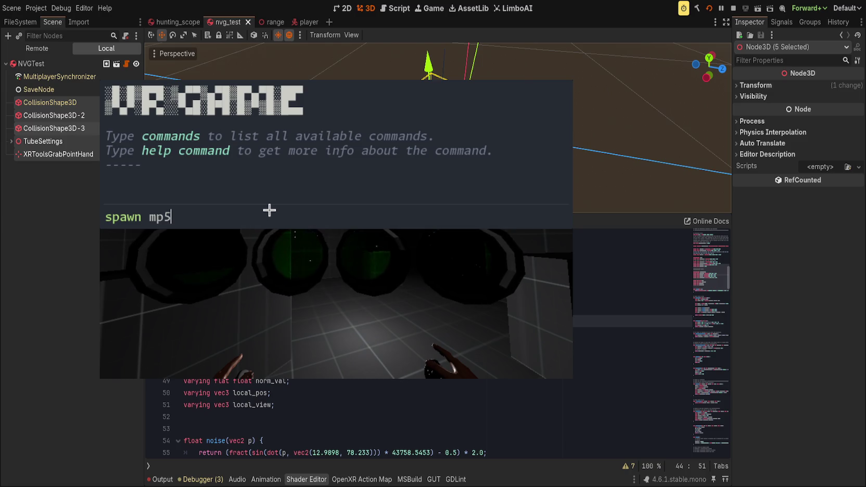
{"action": "key", "text": "Return"}
{"action": "type", "text": "spawn laser"}
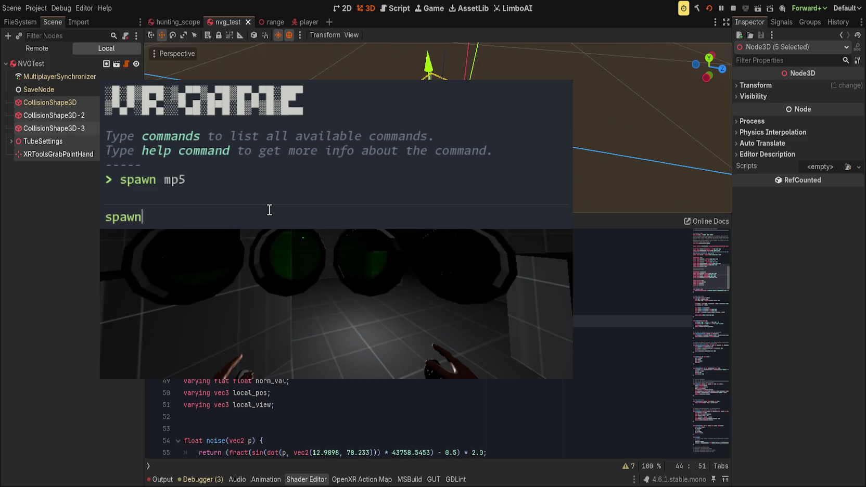
{"action": "key", "text": "BackSpace"}
{"action": "key", "text": "BackSpace"}
{"action": "key", "text": "BackSpace"}
{"action": "type", "text": "nvg"}
{"action": "key", "text": "BackSpace"}
{"action": "key", "text": "BackSpace"}
{"action": "key", "text": "BackSpace"}
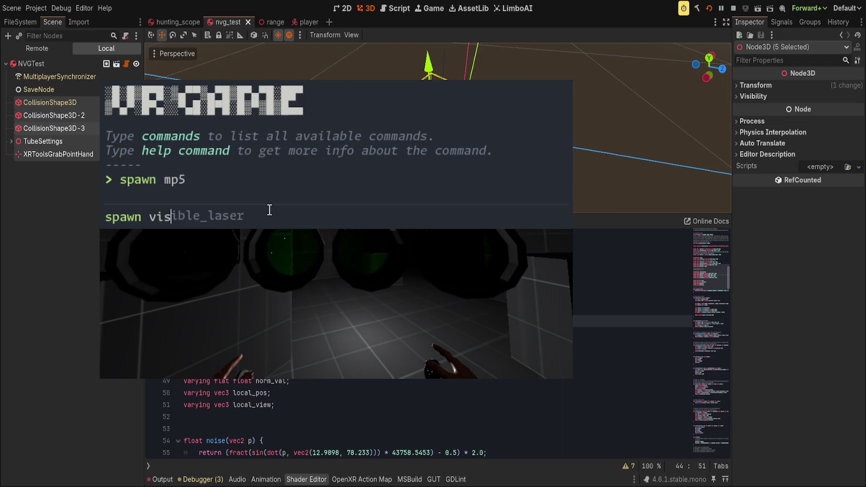
{"action": "key", "text": "Return"}
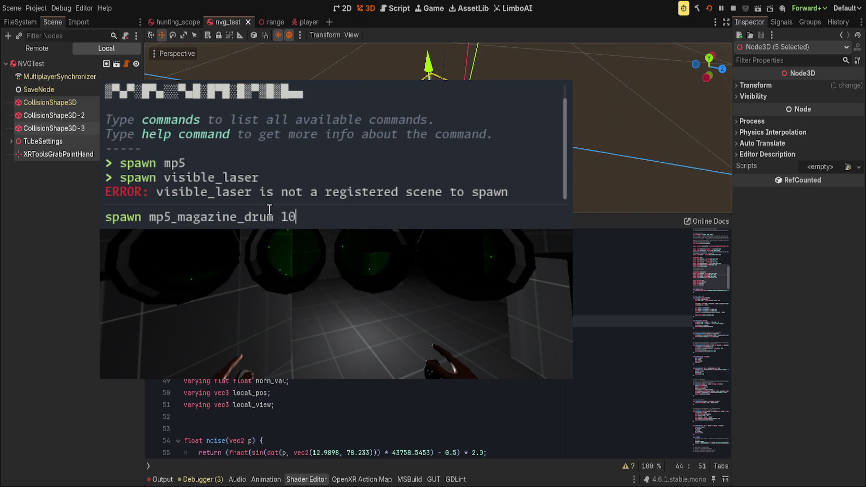
{"action": "key", "text": "Return"}
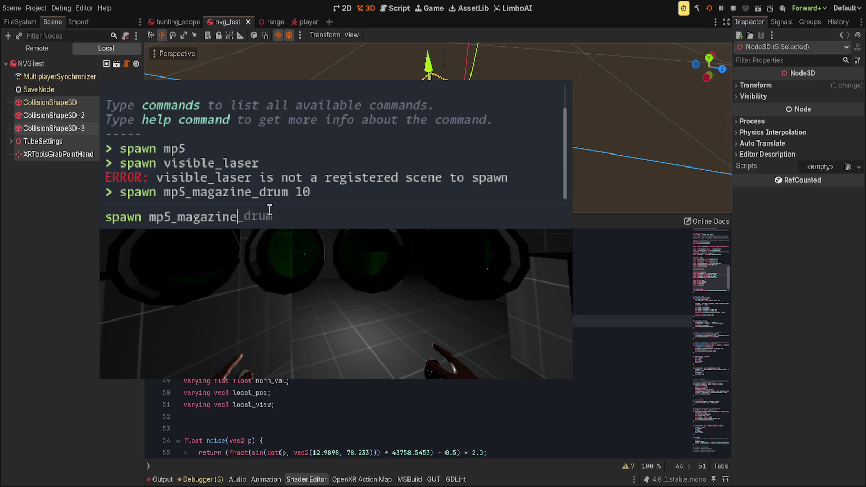
{"action": "type", "text": "10"}
{"action": "key", "text": "Return"}
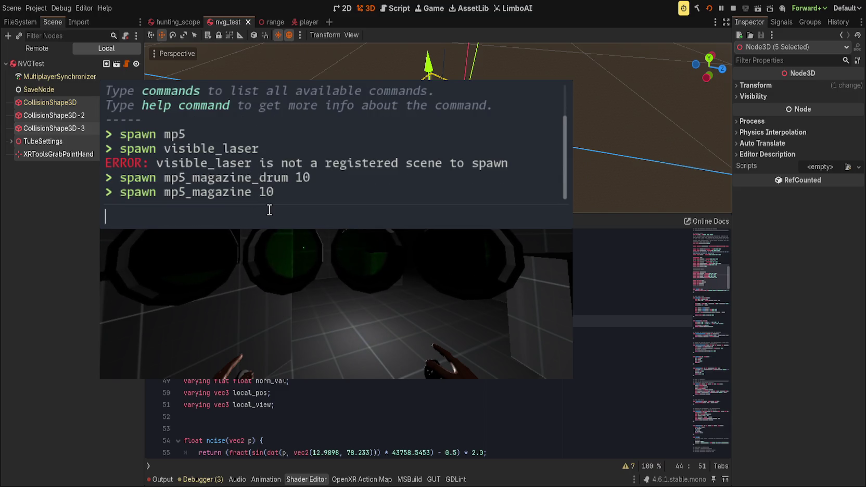
Step: Spawn reflex_sight and reflex_sight_nv, close the console, and return to the editor
{"action": "type", "text": "spawn "}
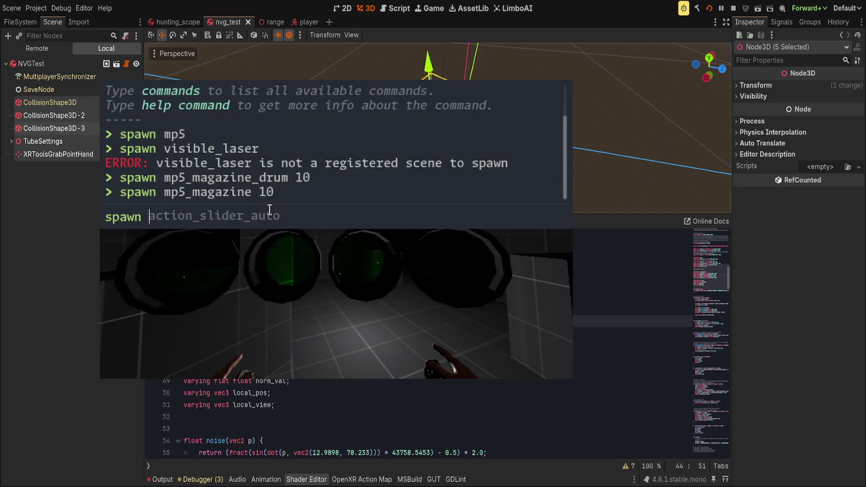
{"action": "type", "text": "reflex_sight"}
{"action": "key", "text": "Return"}
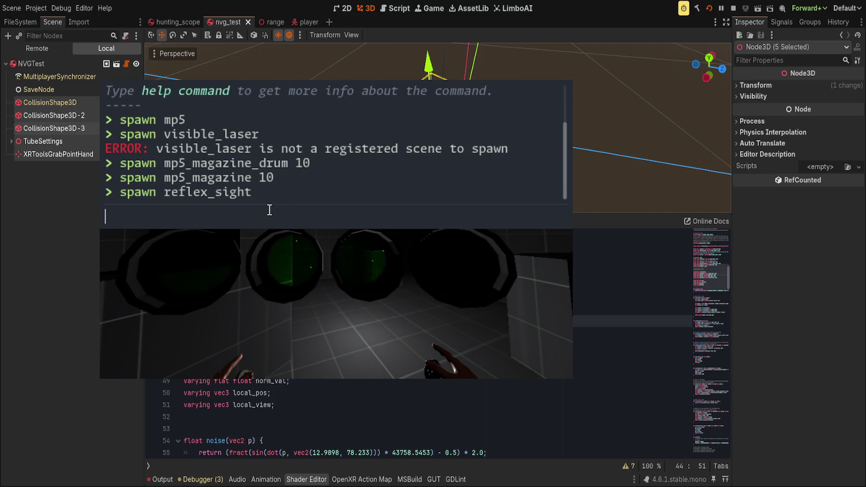
{"action": "type", "text": "spa"}
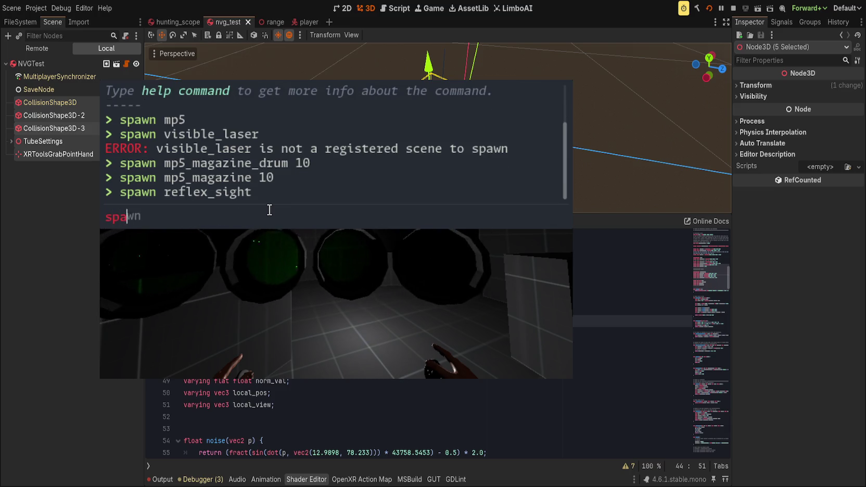
{"action": "type", "text": "wn reflex_sight_nv"}
{"action": "key", "text": "Return"}
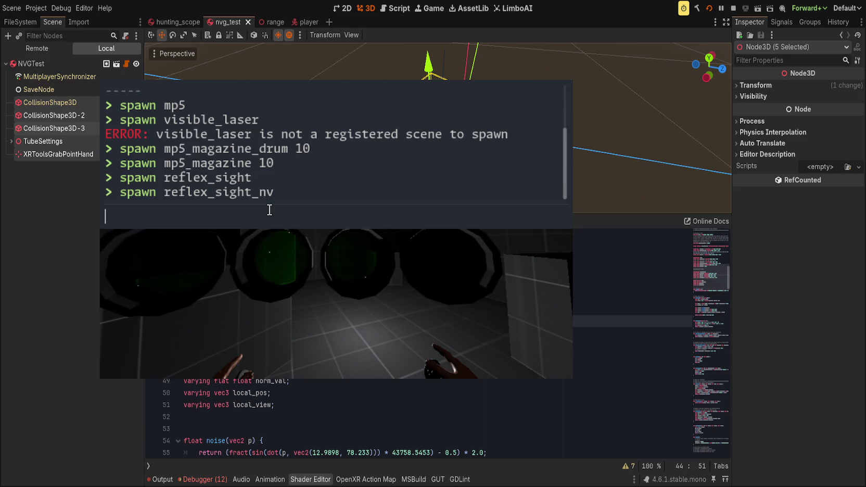
{"action": "key", "text": "grave"}
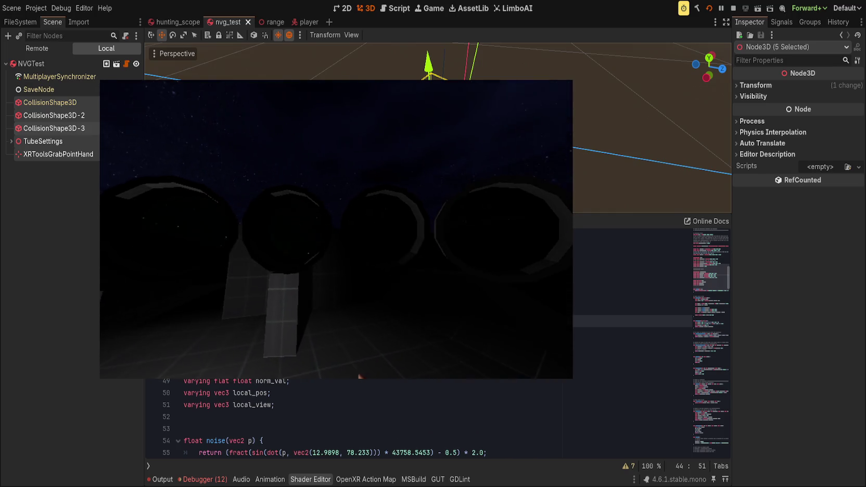
{"action": "left_click", "coordinate": [830, 294]}
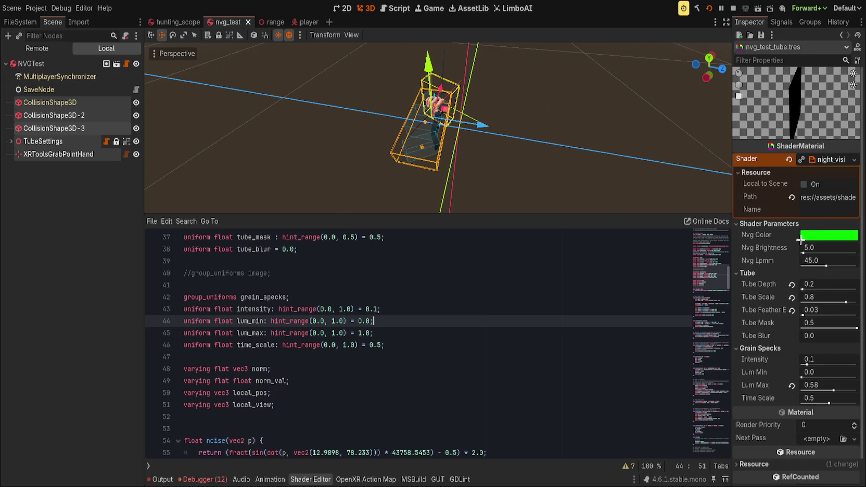
Step: Frame the goggle tubes from the front and set the tube material's Nvg Brightness to 10
{"action": "key", "text": "KP_1"}
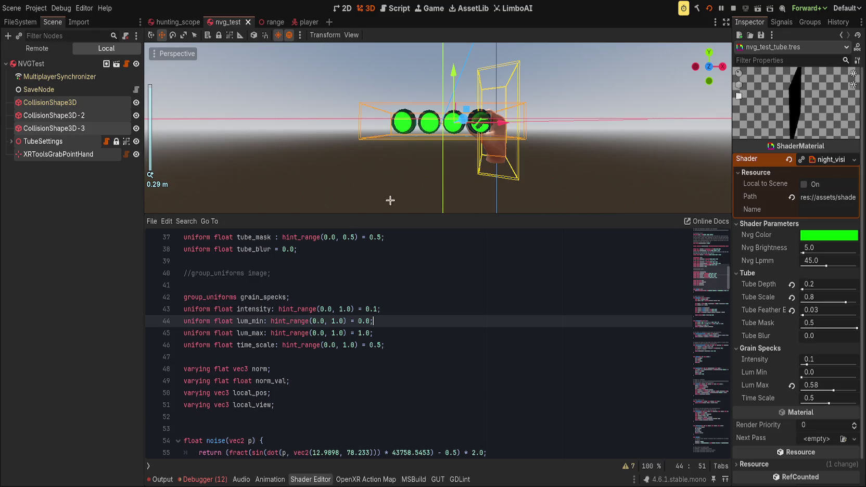
{"action": "left_click", "coordinate": [809, 247]}
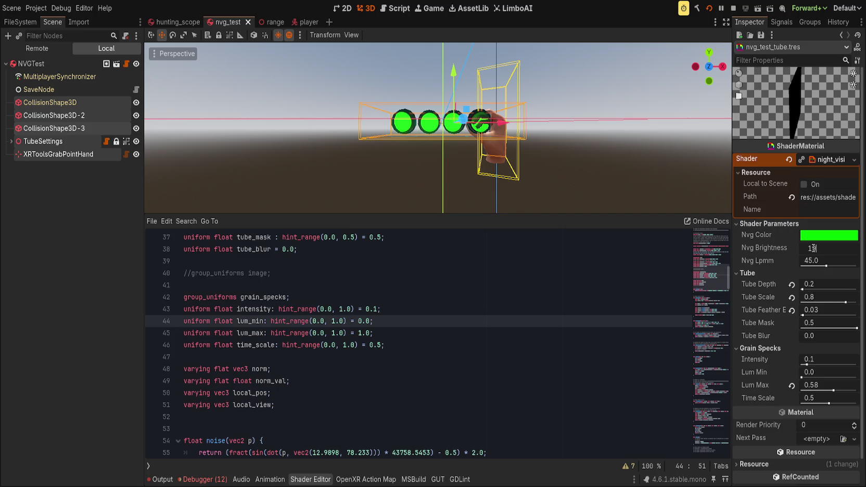
{"action": "type", "text": "00"}
{"action": "key", "text": "Return"}
{"action": "left_click", "coordinate": [811, 248]}
{"action": "type", "text": "1"}
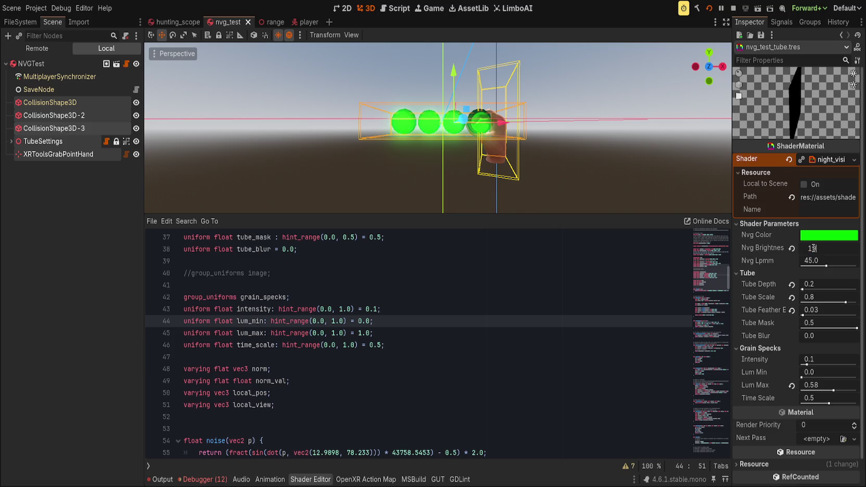
{"action": "type", "text": "0"}
{"action": "key", "text": "Return"}
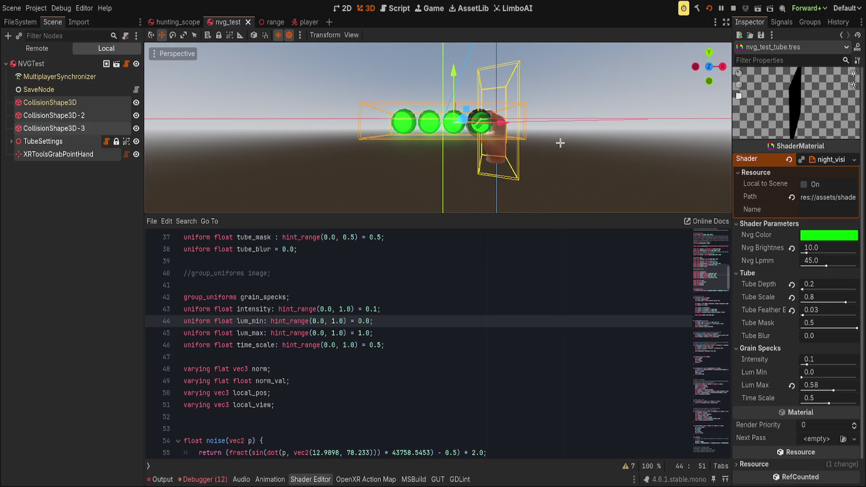
Step: Run the game to check the tubes, set Tube Scale to 0.9, and save nvg_test
{"action": "key", "text": "F6"}
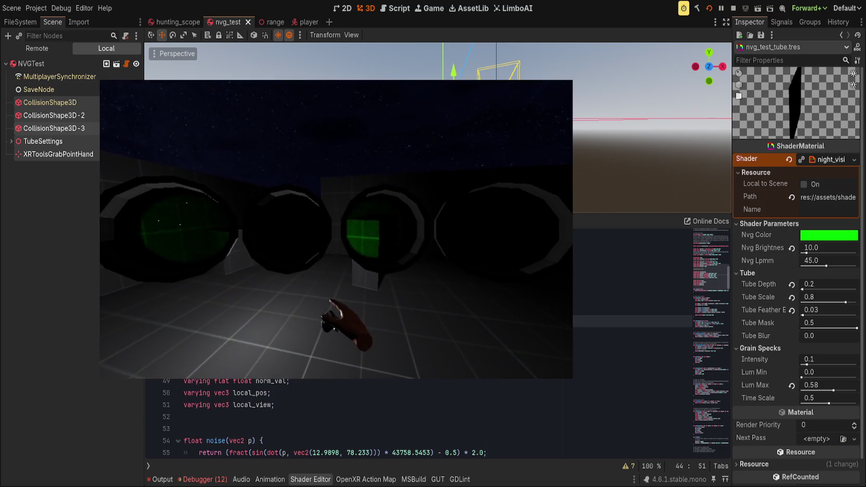
{"action": "left_click", "coordinate": [833, 294]}
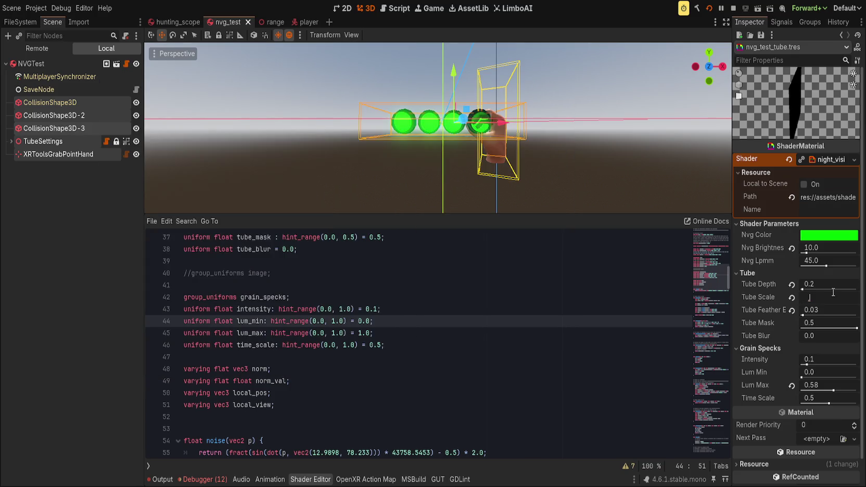
{"action": "type", "text": ".9"}
{"action": "key", "text": "Return"}
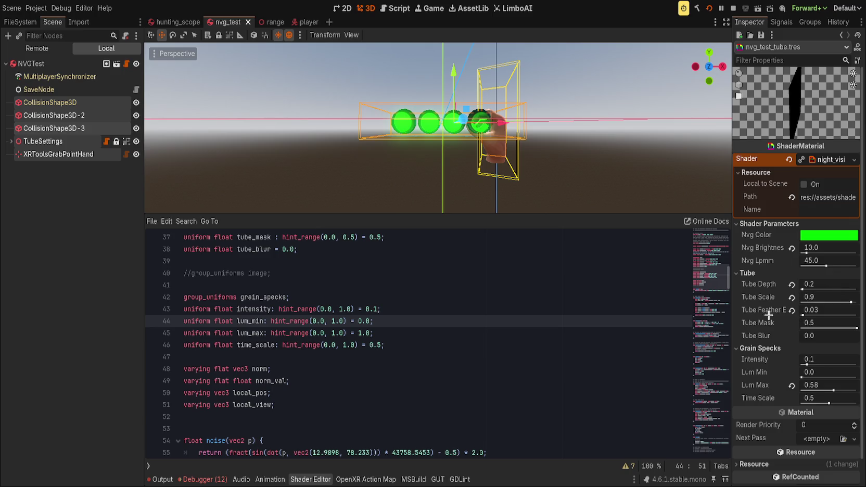
{"action": "scroll", "coordinate": [766, 315], "scroll_direction": "down", "scroll_amount": 1}
{"action": "key", "text": "ctrl+s"}
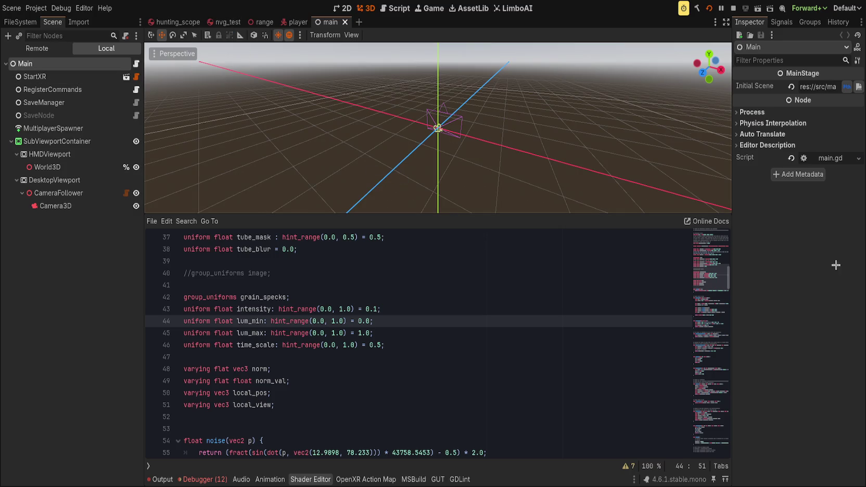
Step: Switch the Main node's Initial Scene path to its uid reference and save the main scene
{"action": "left_click", "coordinate": [846, 86]}
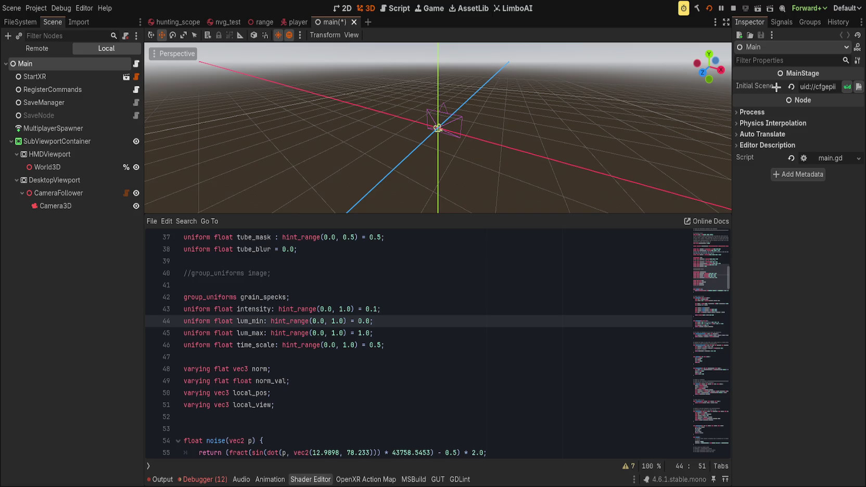
{"action": "key", "text": "ctrl+s"}
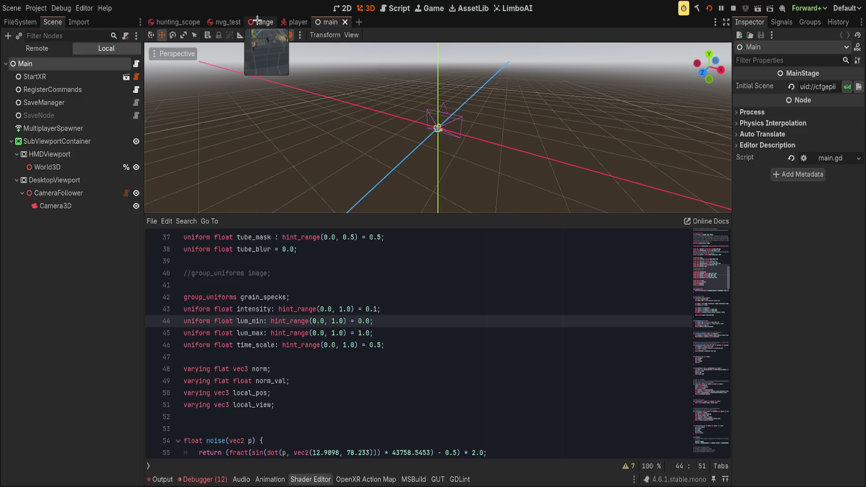
Step: Open the range scene, select GodotSky, and lower its Time Of Day to 711.04
{"action": "left_click", "coordinate": [257, 21]}
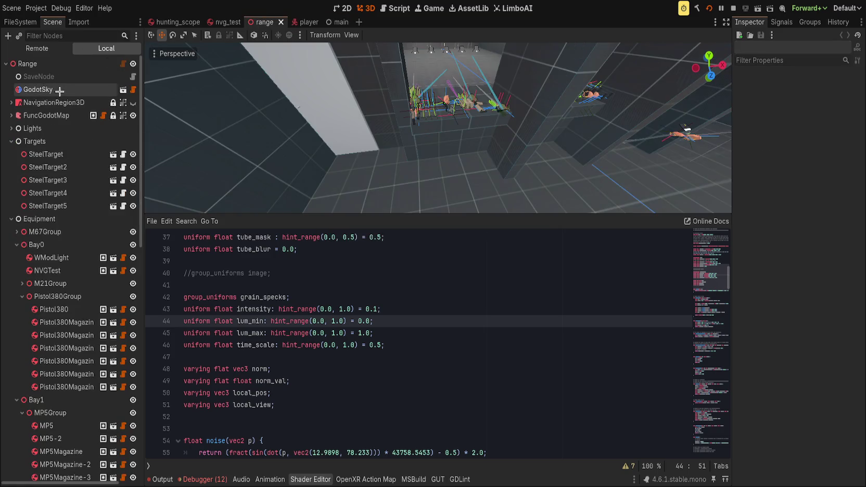
{"action": "left_click", "coordinate": [59, 90]}
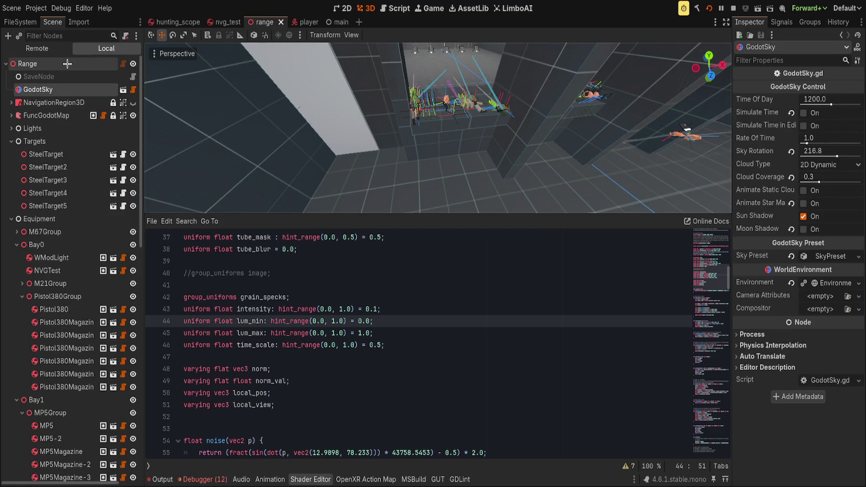
{"action": "mouse_move", "coordinate": [831, 103]}
{"action": "left_mouse_down"}
{"action": "mouse_move", "coordinate": [818, 103]}
{"action": "mouse_move", "coordinate": [862, 104]}
{"action": "left_mouse_up"}
Step: Fly the camera around the level, set Time Of Day to 2341.79 for night, and run the game
{"action": "left_click_drag", "start_coordinate": [510, 144], "coordinate": [368, 314]}
{"action": "left_click_drag", "start_coordinate": [409, 224], "coordinate": [410, 471]}
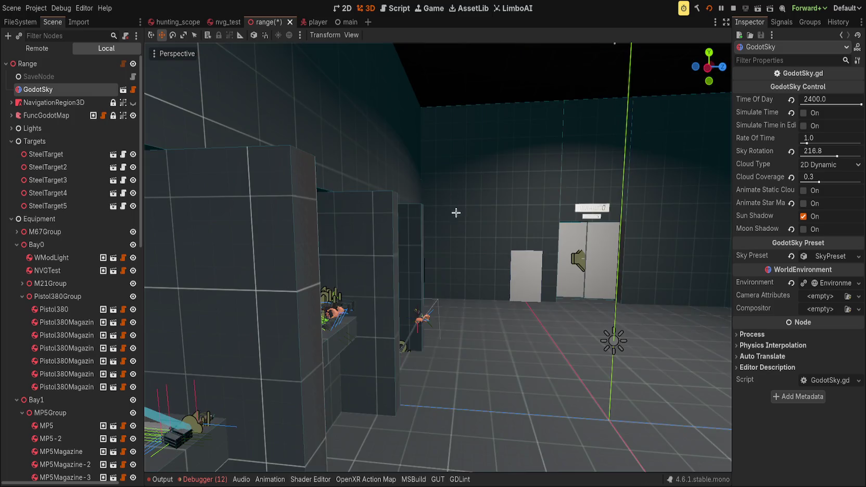
{"action": "key", "text": "w"}
{"action": "scroll", "coordinate": [437, 257], "scroll_direction": "up", "scroll_amount": 10}
{"action": "key", "text": "e"}
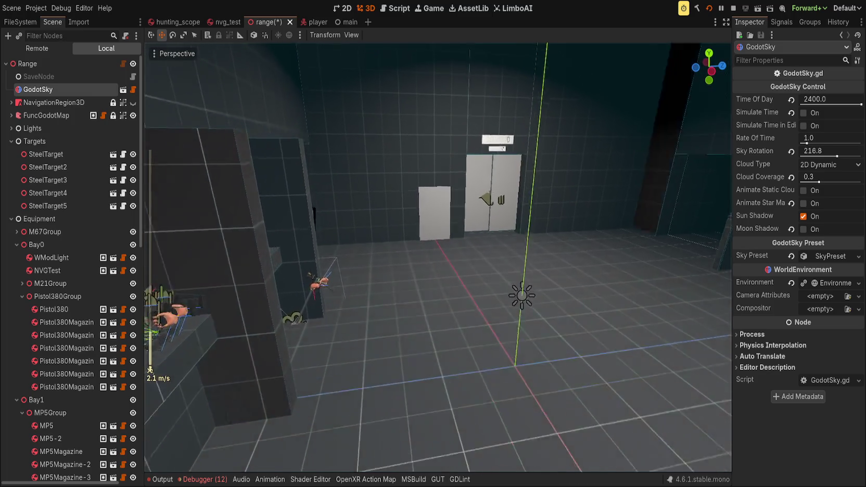
{"action": "key", "text": "w"}
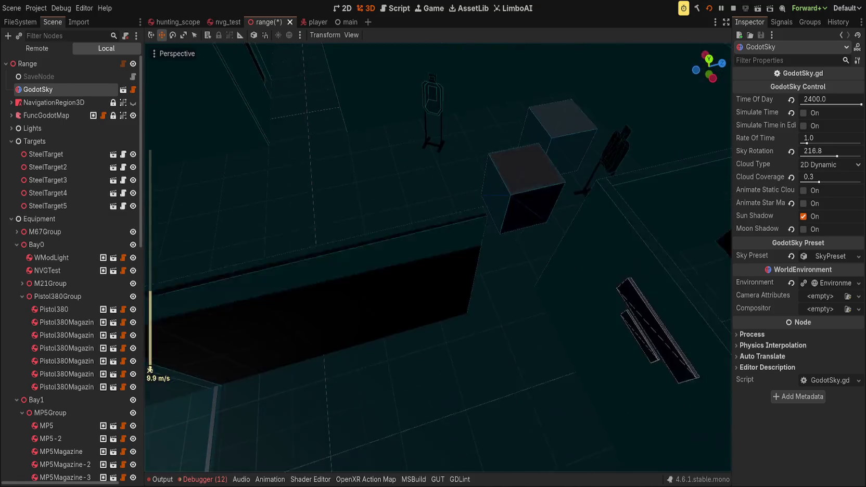
{"action": "key", "text": "s"}
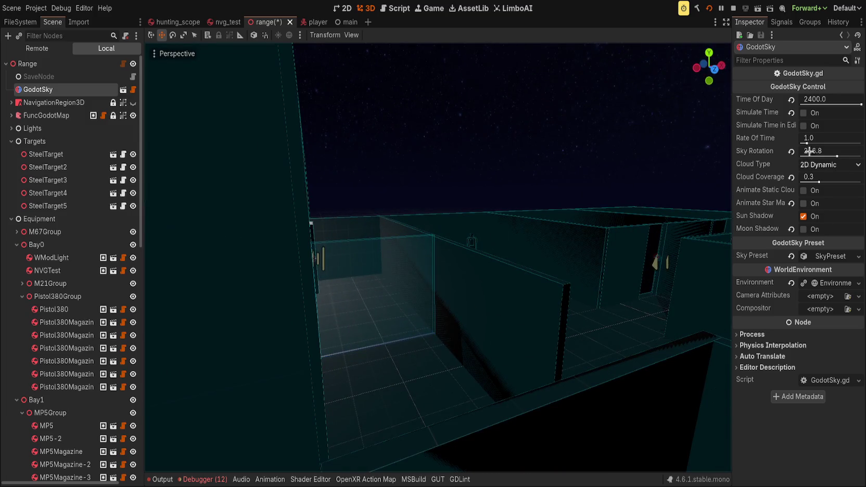
{"action": "mouse_move", "coordinate": [859, 104]}
{"action": "left_mouse_down"}
{"action": "mouse_move", "coordinate": [826, 104]}
{"action": "mouse_move", "coordinate": [857, 104]}
{"action": "left_mouse_up"}
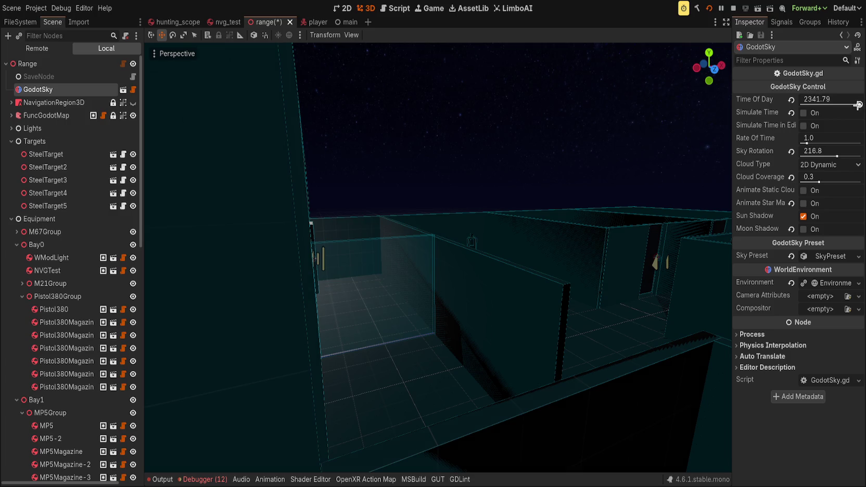
{"action": "left_click", "coordinate": [709, 8]}
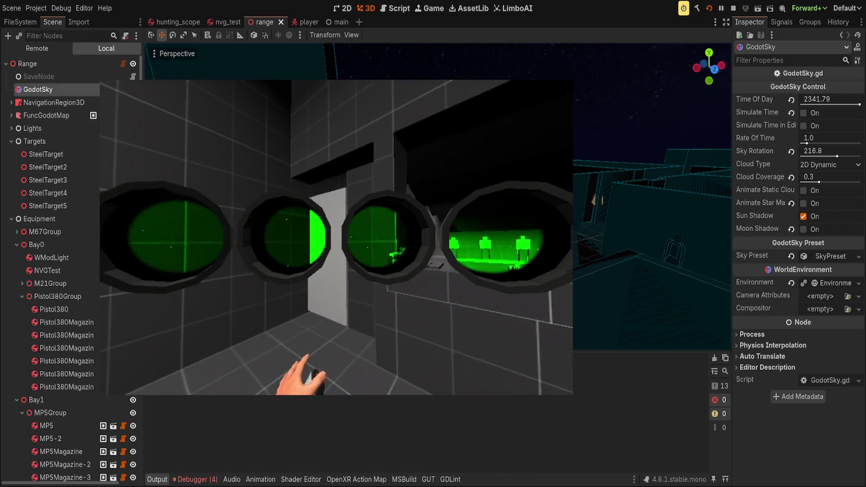
Step: Close the running game window and switch back to the nvg_test scene
{"action": "left_click", "coordinate": [284, 4]}
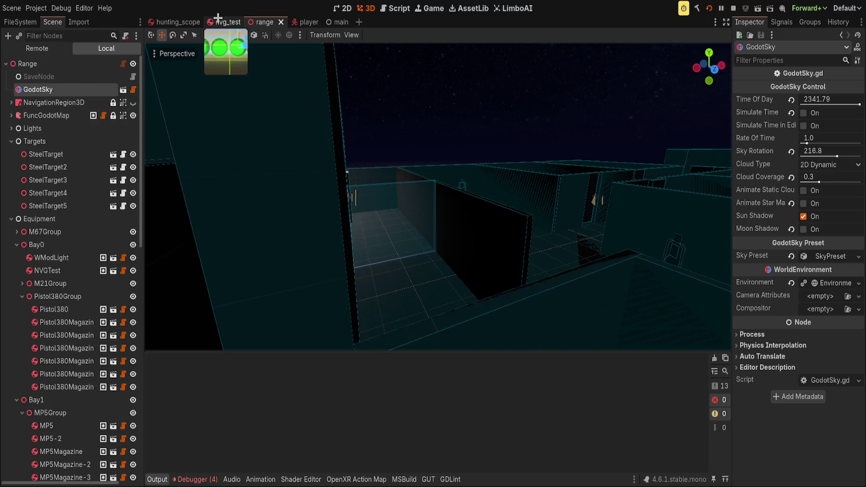
{"action": "left_click", "coordinate": [228, 22]}
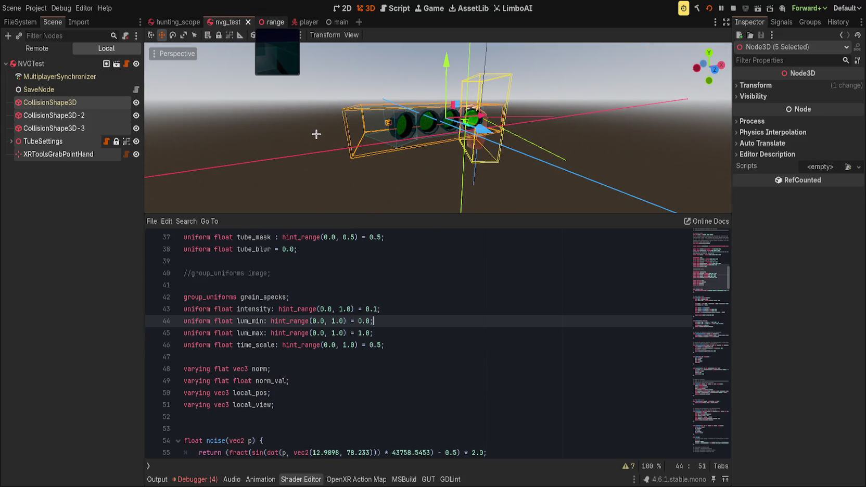
Step: Show the range scene, close the in-game console after spawning nvg_test, and return to nvg_test
{"action": "left_click", "coordinate": [272, 22]}
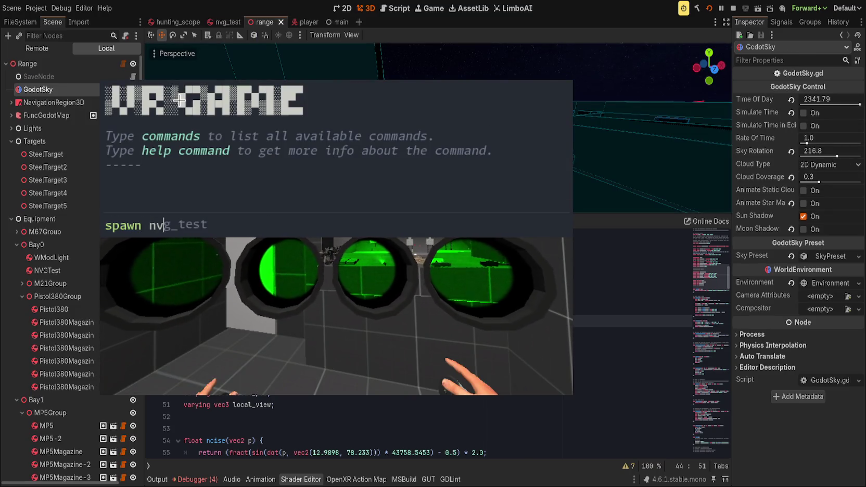
{"action": "key", "text": "grave"}
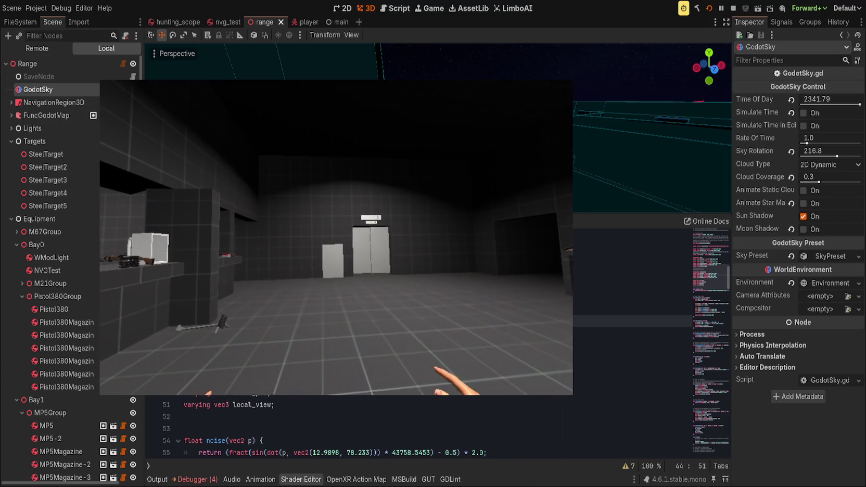
{"action": "left_click", "coordinate": [218, 23]}
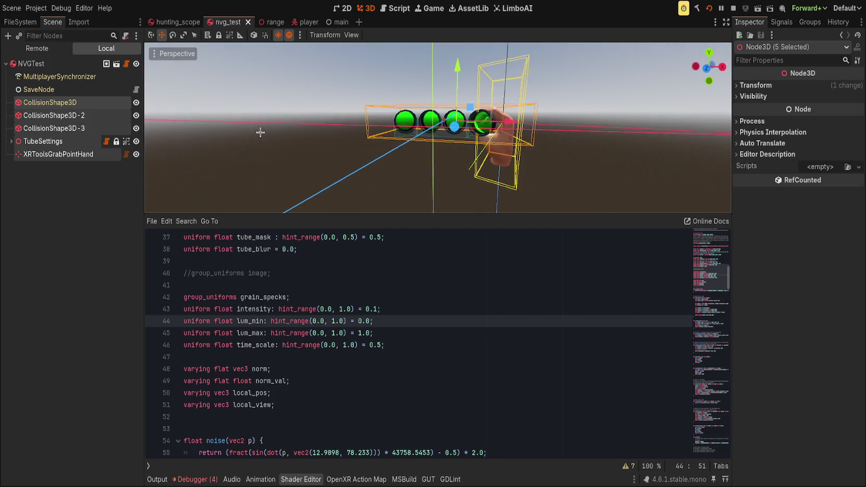
Step: Clear the node selection, set the tube material's Nvg Brightness to 50, and show the range scene
{"action": "left_click", "coordinate": [64, 197]}
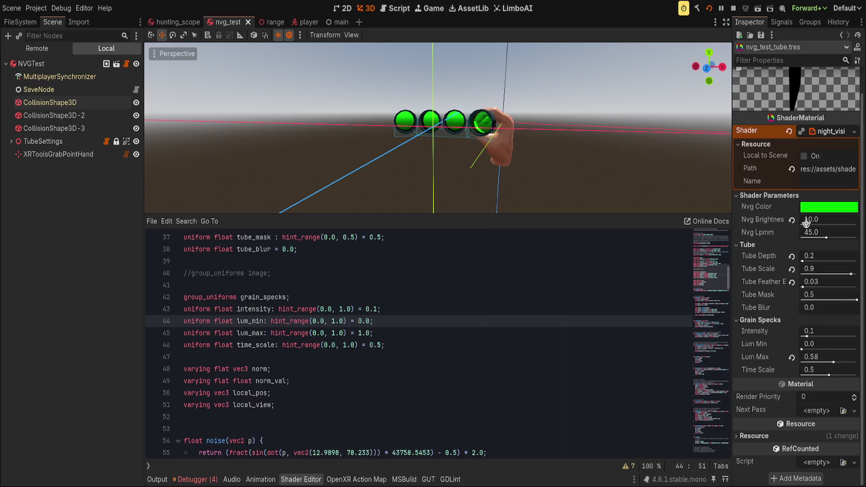
{"action": "left_click_drag", "start_coordinate": [806, 224], "coordinate": [820, 224]}
{"action": "left_click", "coordinate": [828, 219]}
{"action": "type", "text": "50"}
{"action": "key", "text": "Return"}
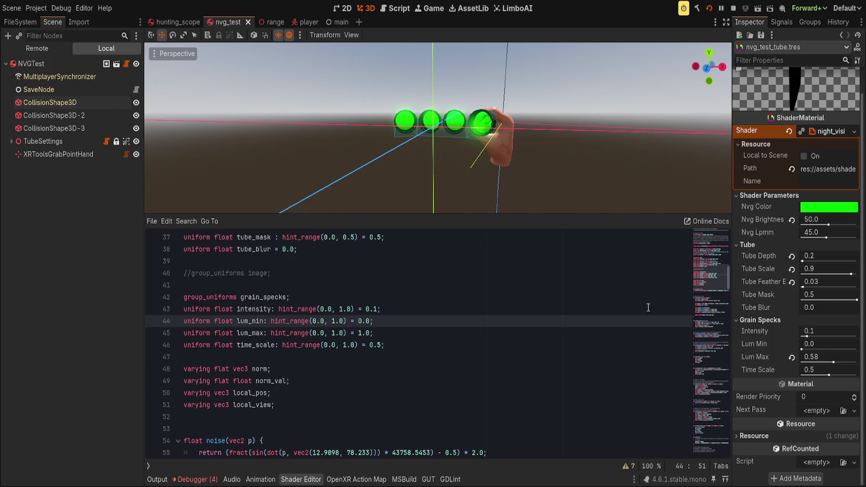
{"action": "left_click", "coordinate": [269, 23]}
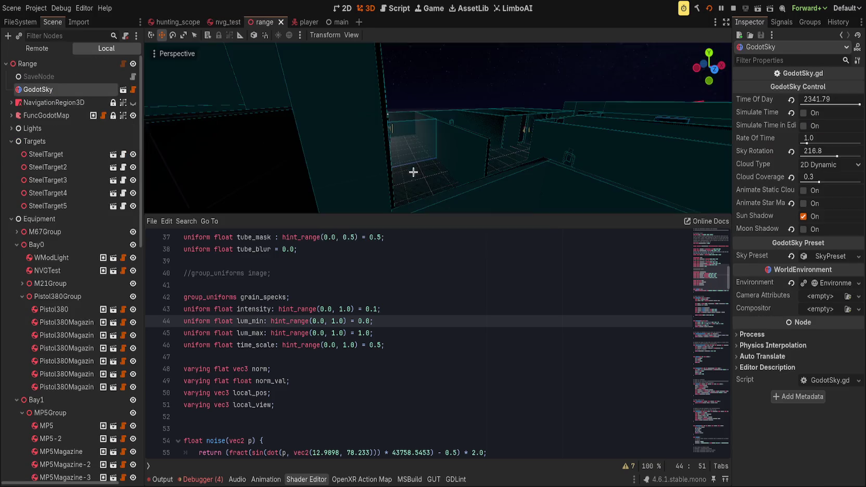
Step: Save the range scene, make NVGTest's children editable, and move NVGTest under Bay0
{"action": "key", "text": "ctrl+s"}
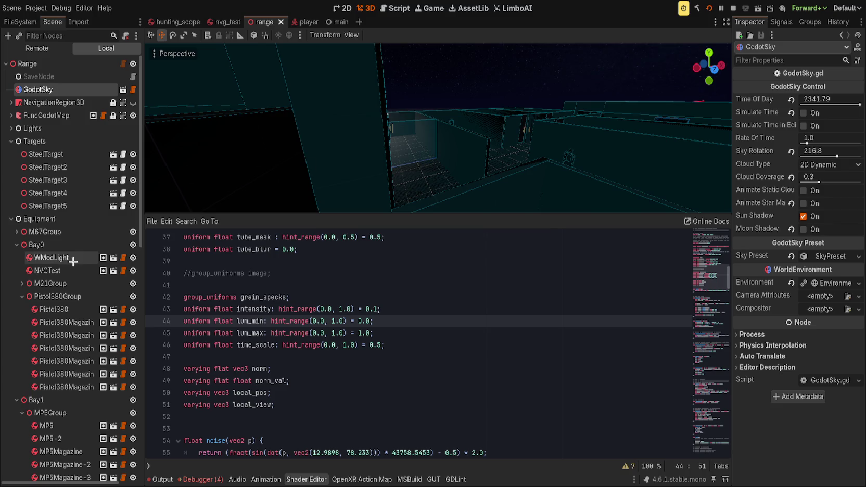
{"action": "left_click", "coordinate": [63, 270]}
{"action": "key", "text": "f"}
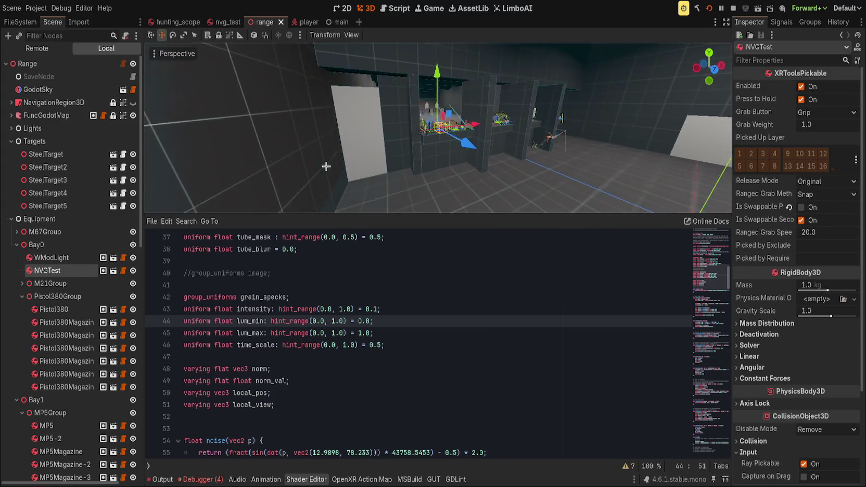
{"action": "scroll", "coordinate": [535, 136], "scroll_direction": "up", "scroll_amount": 4}
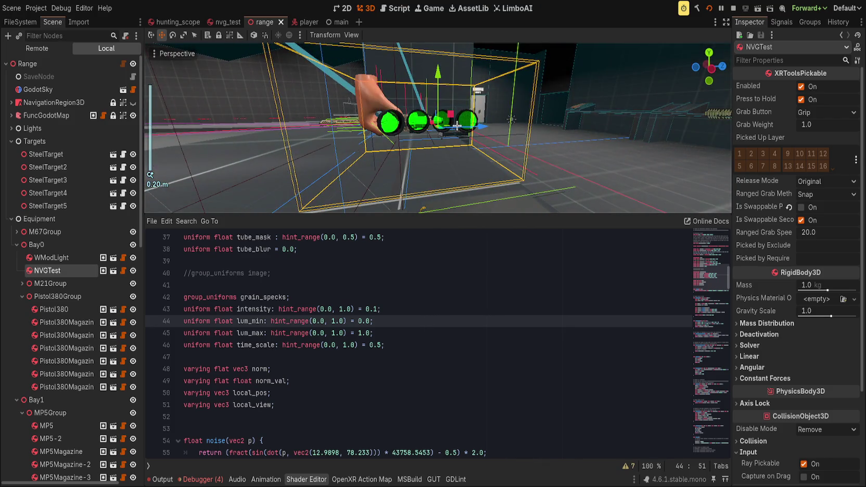
{"action": "right_click", "coordinate": [61, 272]}
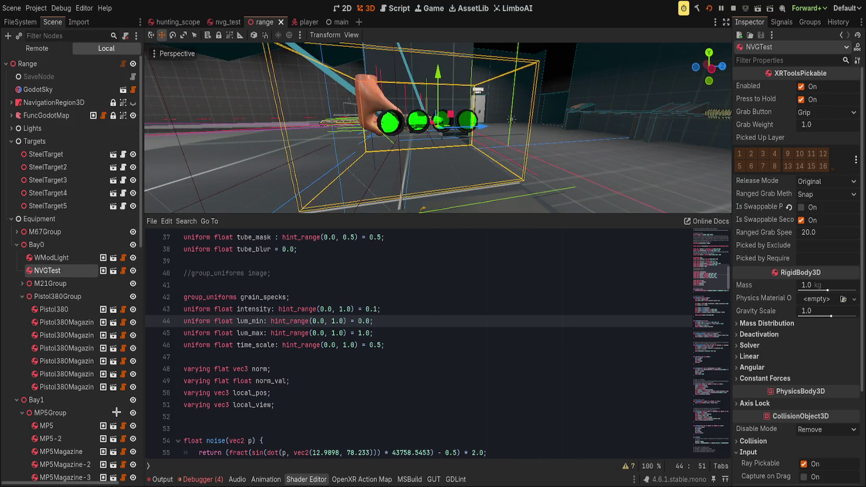
{"action": "left_click", "coordinate": [111, 420]}
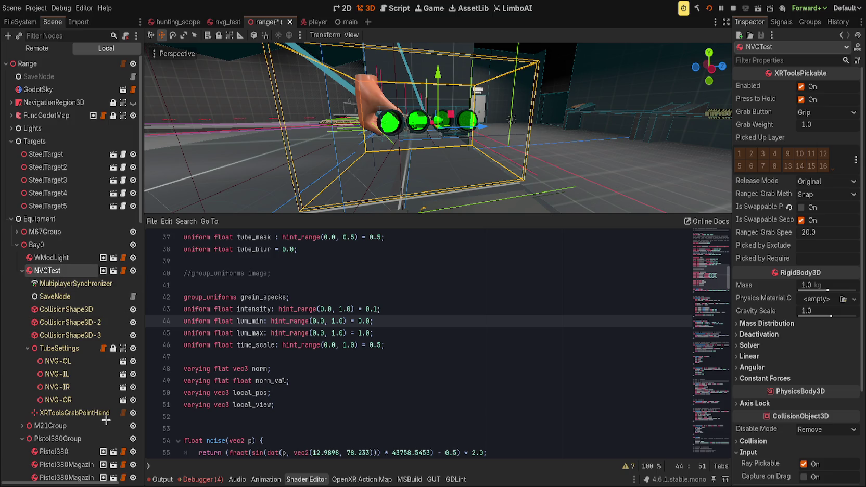
{"action": "key", "text": "ctrl+z"}
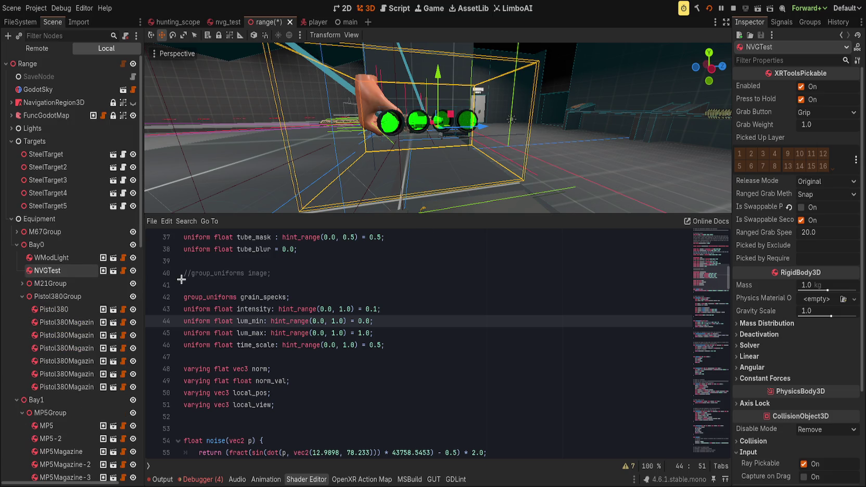
{"action": "left_click", "coordinate": [36, 245]}
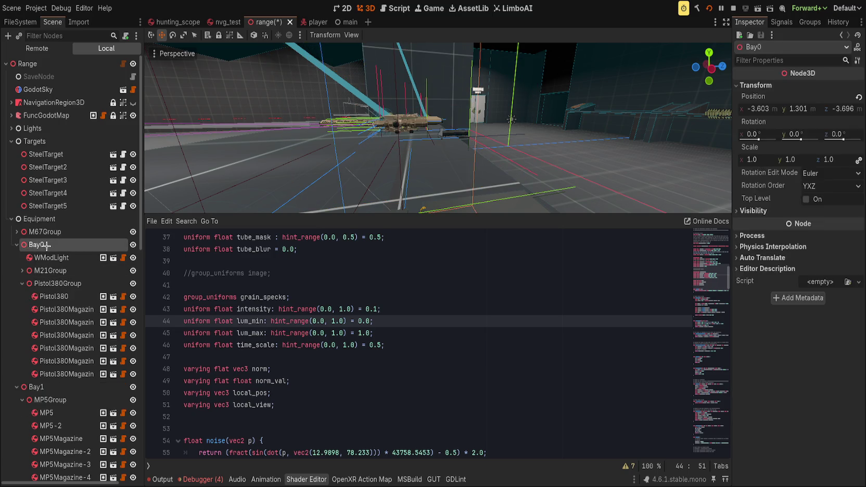
{"action": "key", "text": "ctrl+v"}
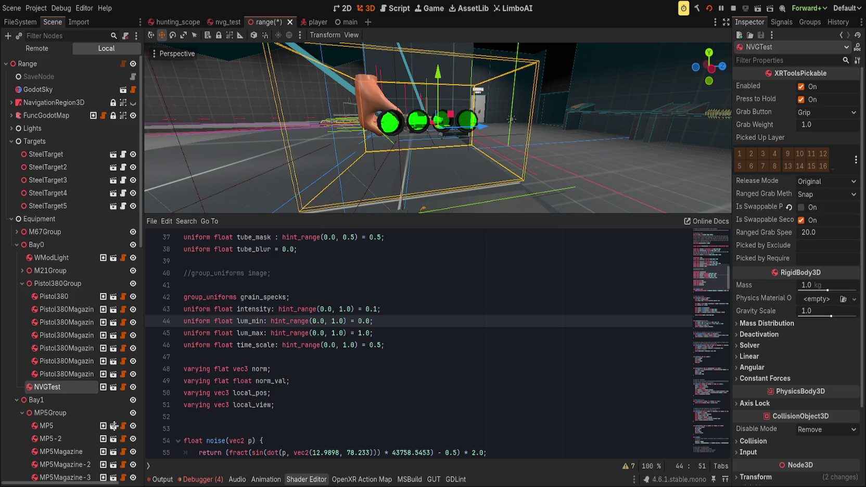
Step: Expand the NVG-OL tube and select its Lense_Tube mesh
{"action": "scroll", "coordinate": [94, 374], "scroll_direction": "down", "scroll_amount": 5}
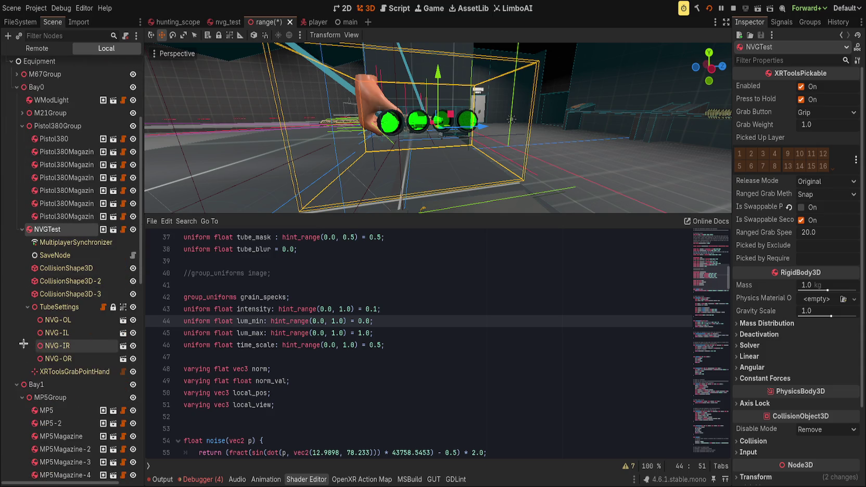
{"action": "left_click", "coordinate": [75, 320]}
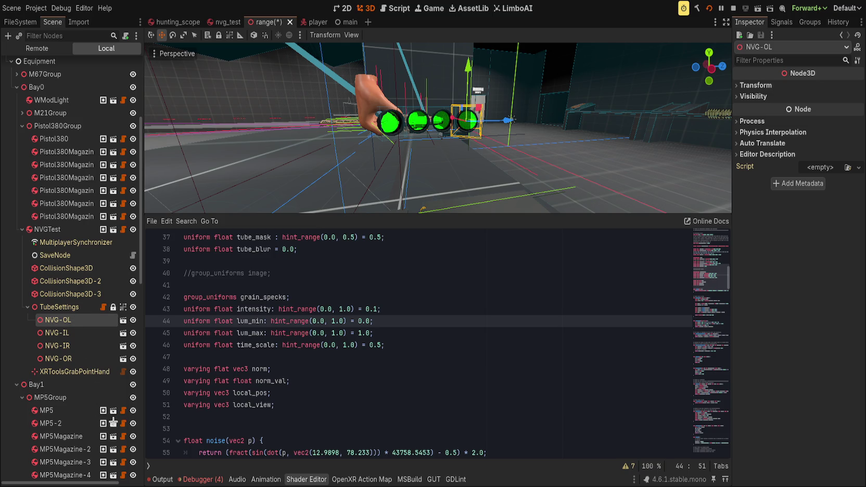
{"action": "key", "text": "Right"}
{"action": "left_click", "coordinate": [68, 359]}
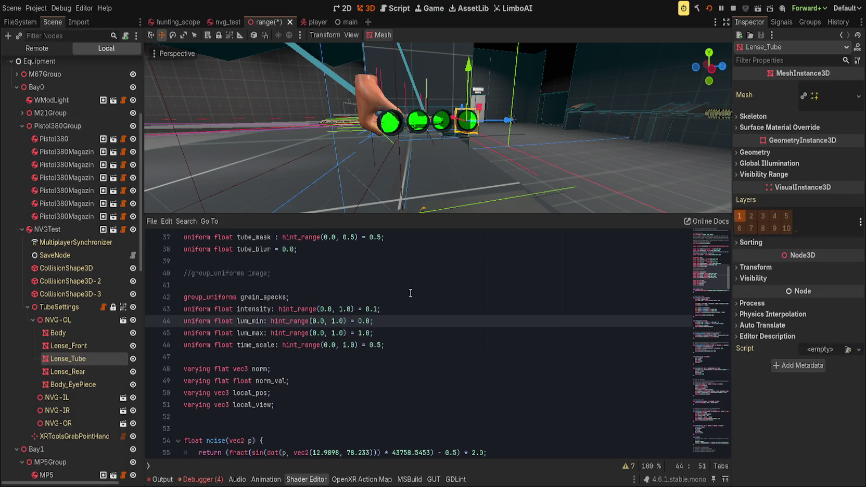
Step: Open Lense_Tube's Surface 0 night-vision material and drag Nvg Brightness from 50 to 100
{"action": "left_click", "coordinate": [753, 152]}
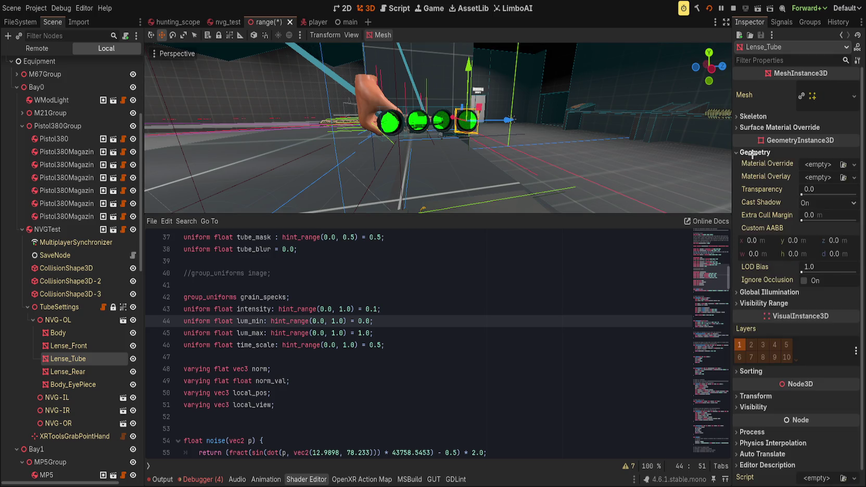
{"action": "left_click", "coordinate": [757, 128]}
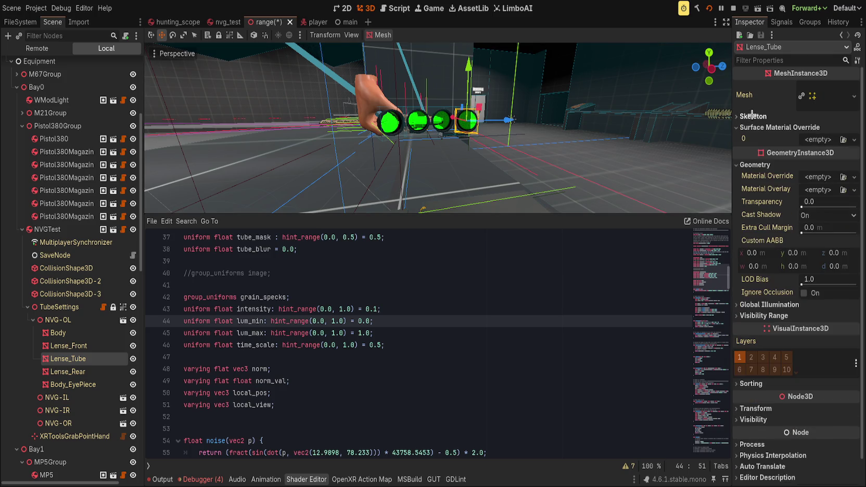
{"action": "left_click", "coordinate": [752, 305]}
{"action": "left_click", "coordinate": [833, 92]}
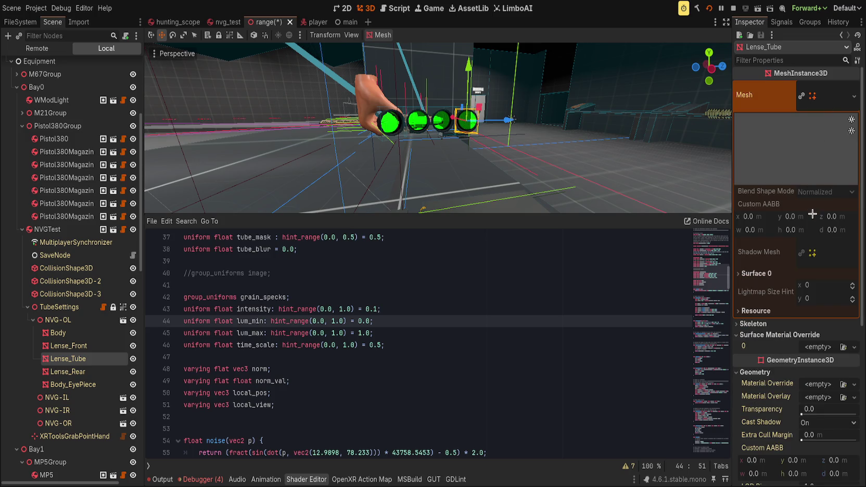
{"action": "left_click", "coordinate": [757, 271]}
{"action": "left_click", "coordinate": [832, 305]}
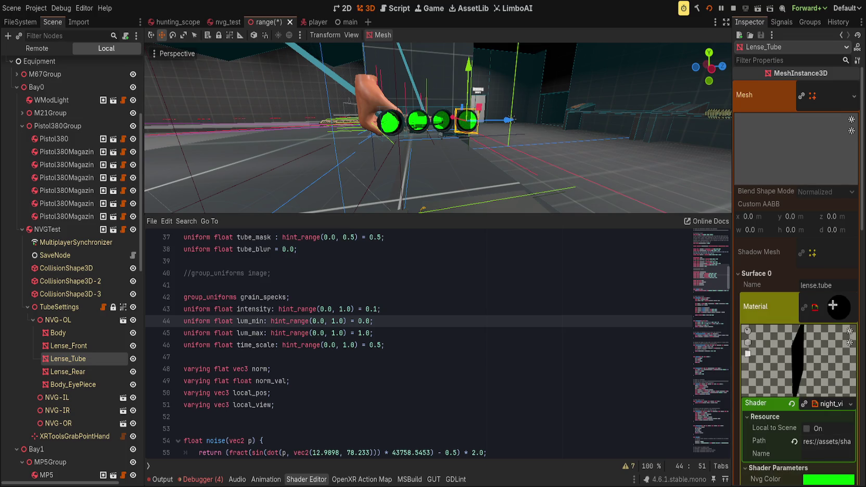
{"action": "scroll", "coordinate": [744, 365], "scroll_direction": "down", "scroll_amount": 5}
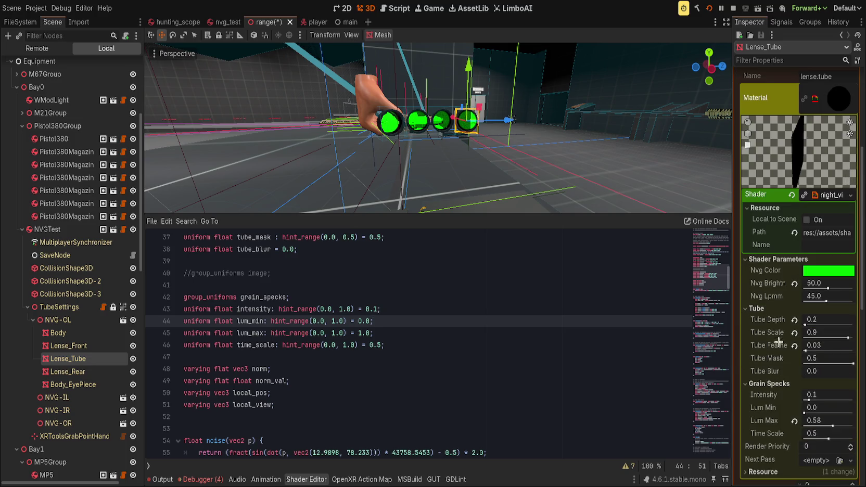
{"action": "left_click_drag", "start_coordinate": [828, 288], "coordinate": [864, 288]}
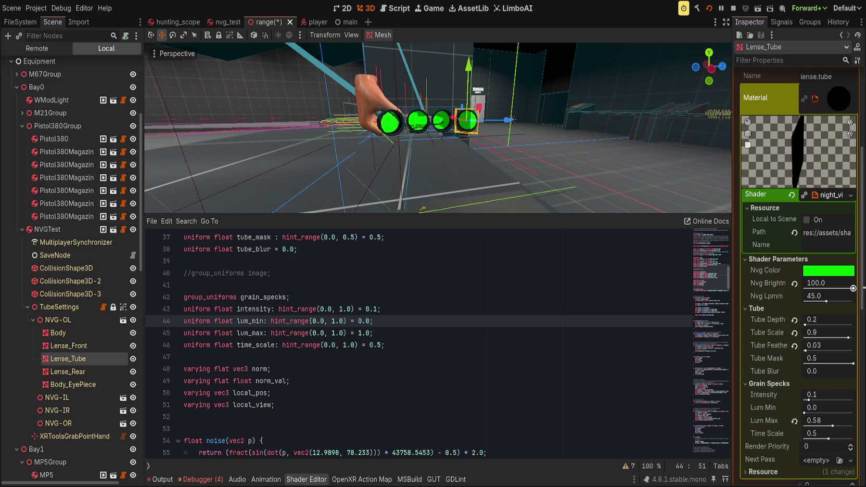
{"action": "left_click_drag", "start_coordinate": [712, 294], "coordinate": [710, 234]}
{"action": "scroll", "coordinate": [303, 361], "scroll_direction": "down", "scroll_amount": 6}
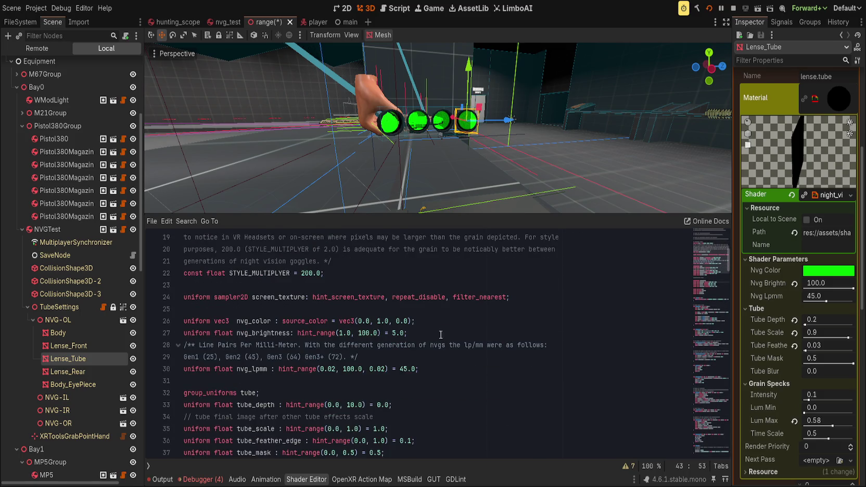
Step: Add a BRIGHT_MULTIPLYER constant of 10.0 after STYLE_MULTIPLYER in the night-vision shader
{"action": "left_click", "coordinate": [425, 337]}
{"action": "scroll", "coordinate": [355, 332], "scroll_direction": "up", "scroll_amount": 1}
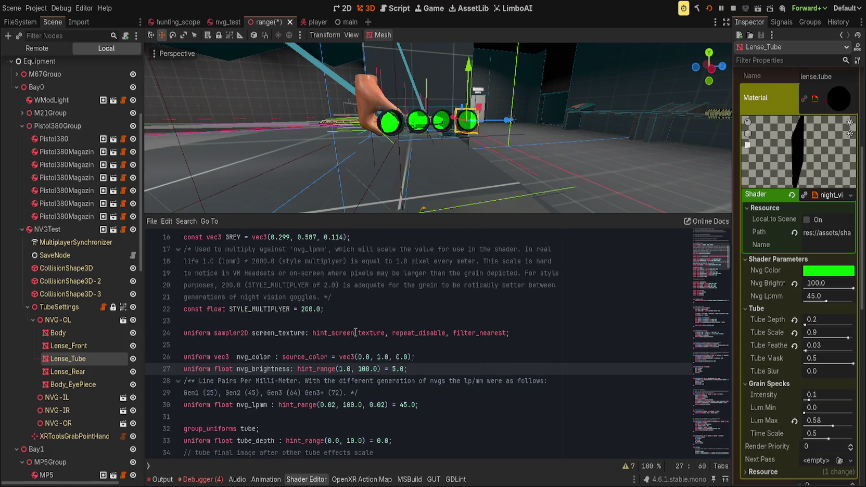
{"action": "scroll", "coordinate": [356, 333], "scroll_direction": "up", "scroll_amount": 1}
{"action": "left_click", "coordinate": [364, 340]}
{"action": "type", "text": "const float S"}
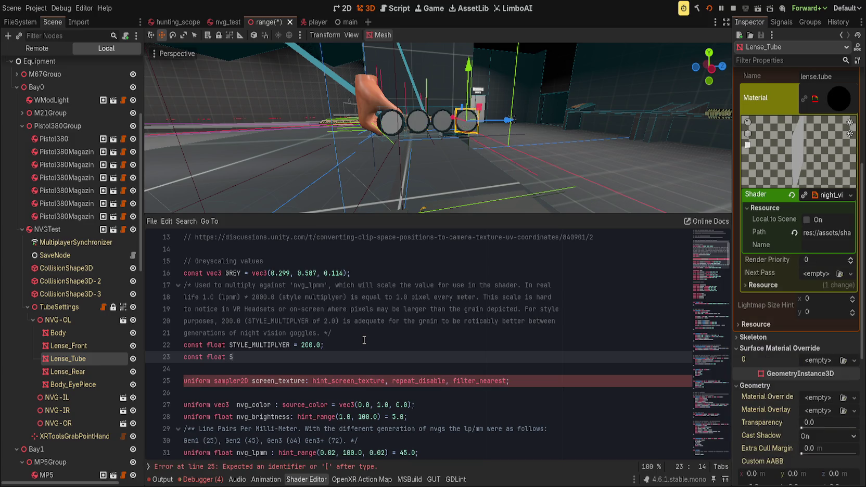
{"action": "key", "text": "BackSpace"}
{"action": "type", "text": "BRIGHT_MULTIPL"}
{"action": "type", "text": " 10"}
{"action": "double_click", "coordinate": [275, 356]}
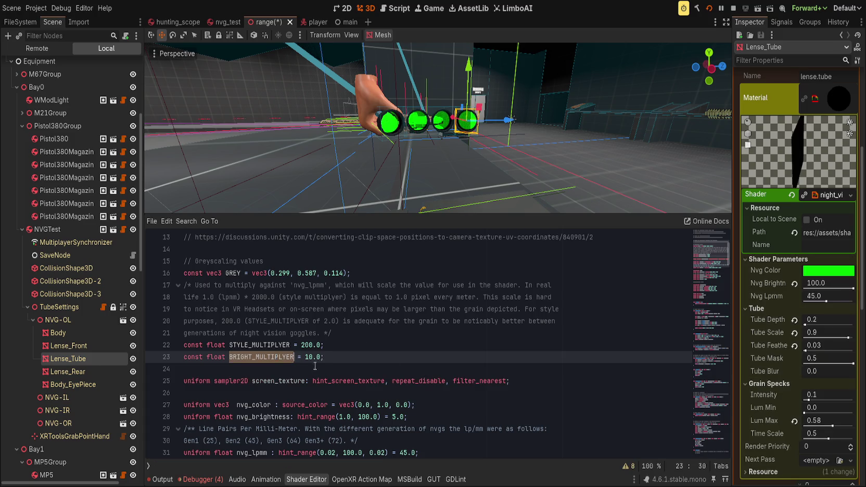
{"action": "scroll", "coordinate": [310, 380], "scroll_direction": "down", "scroll_amount": 3}
Step: Find where nvg_brightness is used, append '* BRIGHT_MULTIPLYER' to the ALBEDO line 202, and save
{"action": "double_click", "coordinate": [266, 310]}
{"action": "key", "text": "ctrl+f"}
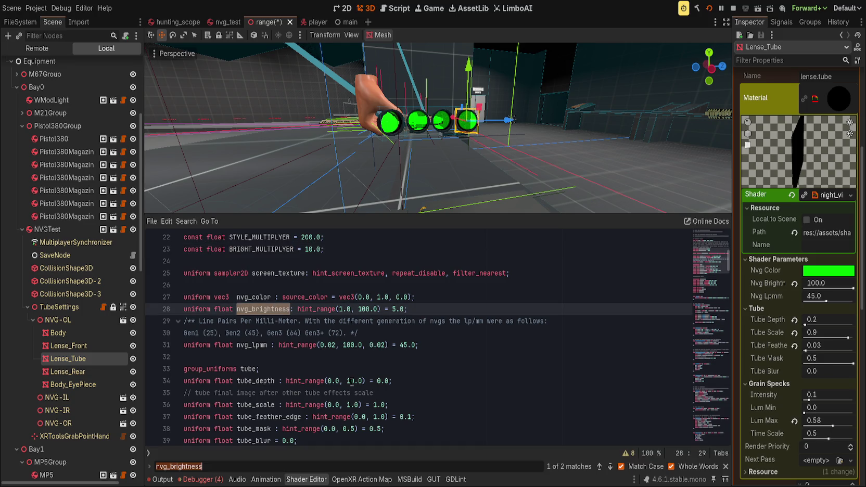
{"action": "left_click", "coordinate": [607, 467]}
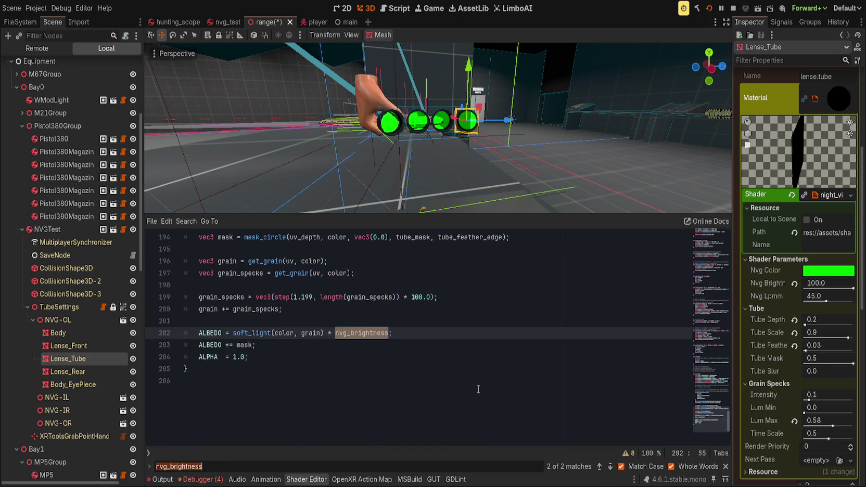
{"action": "key", "text": "Escape"}
{"action": "left_click", "coordinate": [426, 330]}
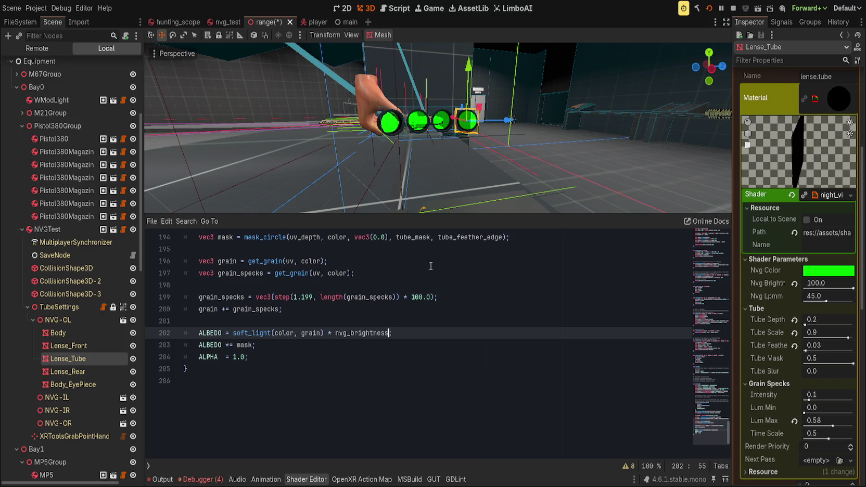
{"action": "key", "text": "ctrl+s"}
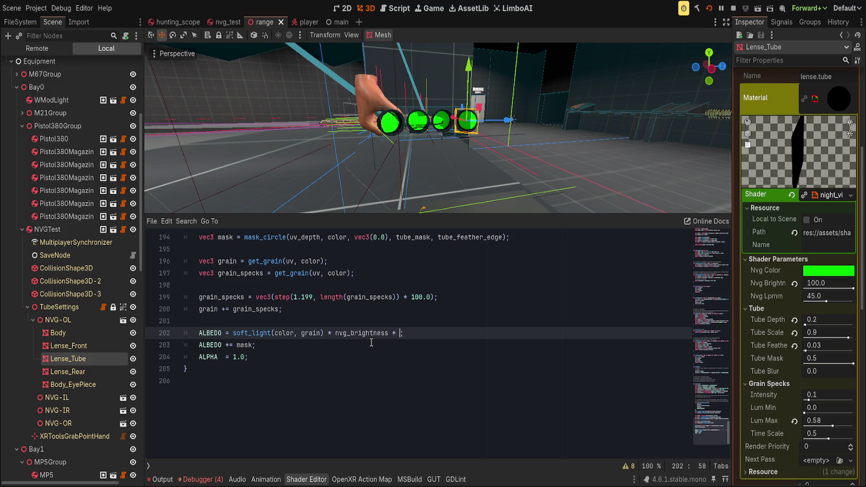
{"action": "type", "text": "B"}
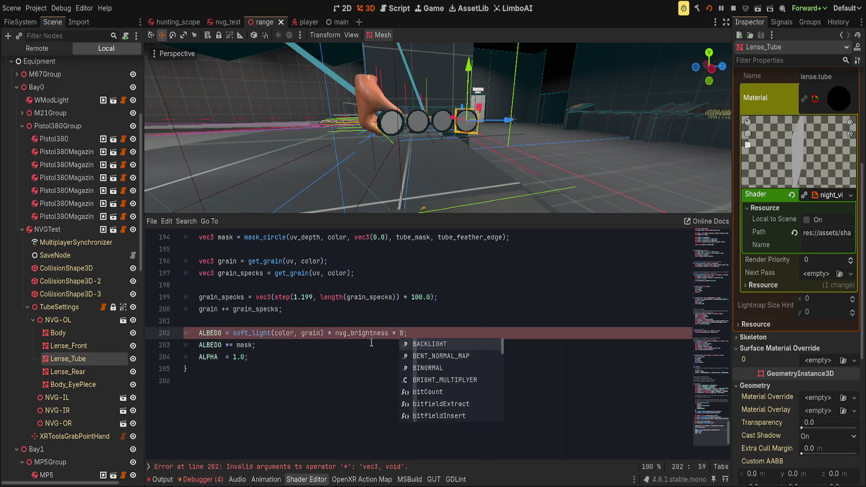
{"action": "type", "text": "RIGH"}
{"action": "key", "text": "Return"}
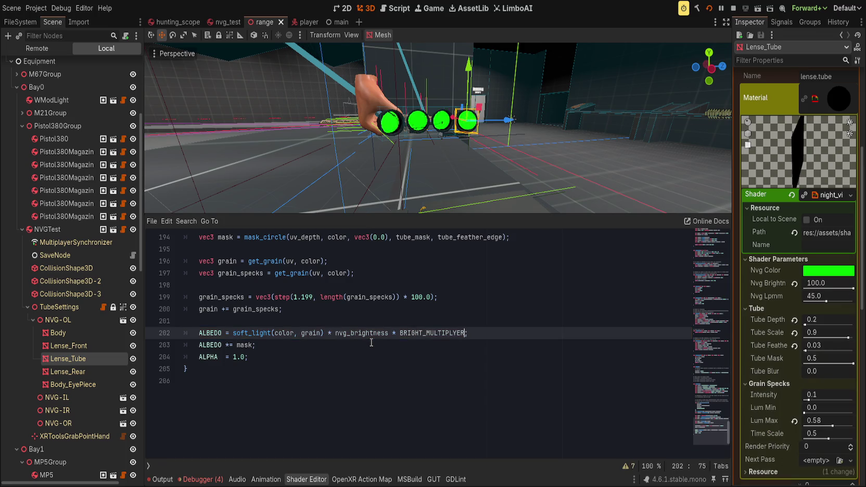
{"action": "key", "text": "ctrl+s"}
Step: Save the edited shader again and reset the lens tube's Nvg Brightness to its 5.0 default
{"action": "double_click", "coordinate": [419, 333]}
{"action": "left_click", "coordinate": [417, 299]}
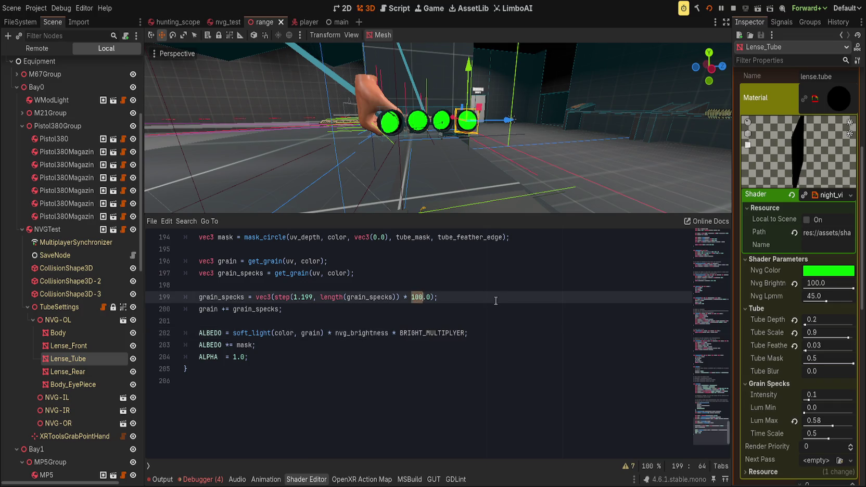
{"action": "key", "text": "ctrl+s"}
{"action": "left_click", "coordinate": [793, 284]}
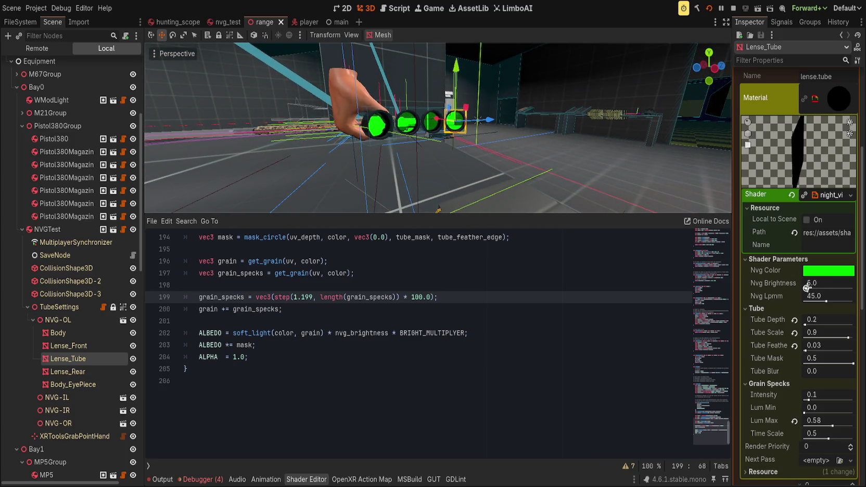
Step: Set the lens tubes' Nvg Brightness to 45.0, save the scene, and run the game
{"action": "left_click_drag", "start_coordinate": [807, 287], "coordinate": [832, 288]}
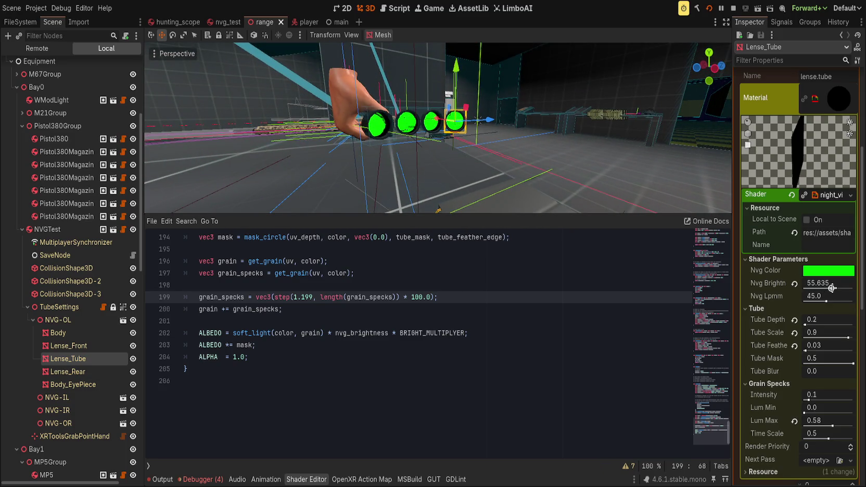
{"action": "left_click", "coordinate": [822, 280]}
{"action": "type", "text": "34"}
{"action": "key", "text": "Return"}
{"action": "key", "text": "ctrl+s"}
{"action": "left_click", "coordinate": [709, 9]}
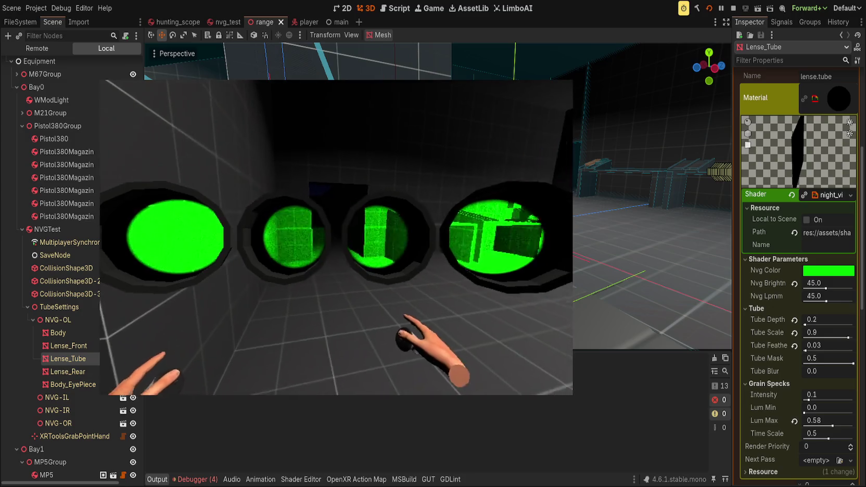
Step: Raise Nvg Brightness to 65.663 and revert grain Lum Max to 1.0, then return to the editor
{"action": "left_click_drag", "start_coordinate": [825, 287], "coordinate": [836, 290]}
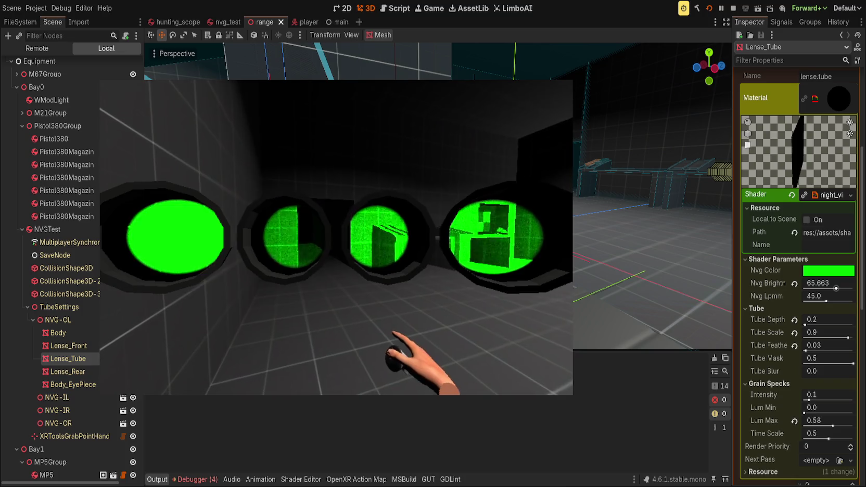
{"action": "scroll", "coordinate": [796, 312], "scroll_direction": "down", "scroll_amount": 5}
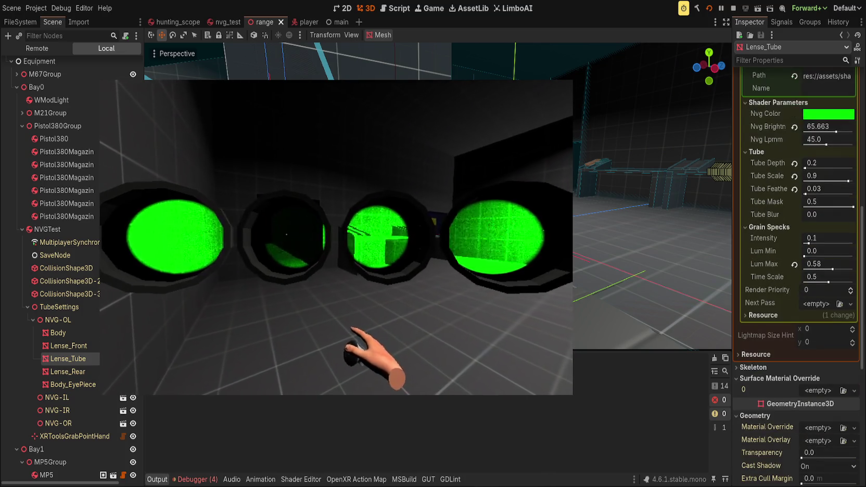
{"action": "left_click", "coordinate": [794, 264]}
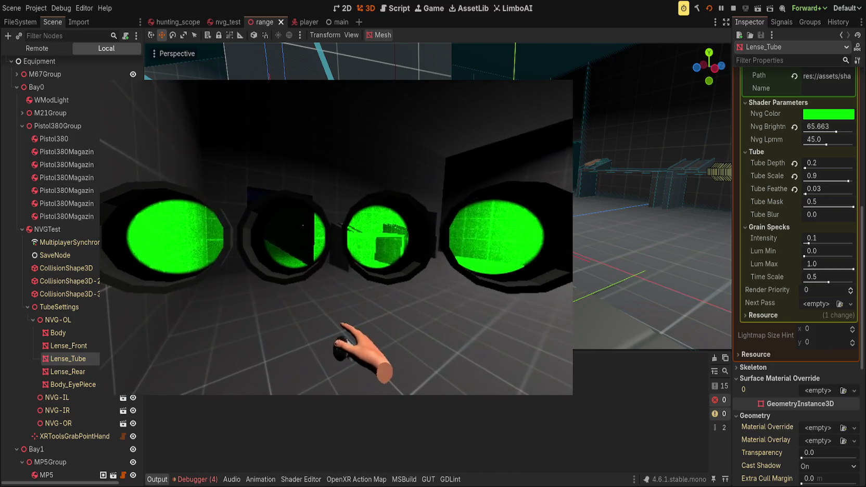
{"action": "left_click", "coordinate": [808, 241]}
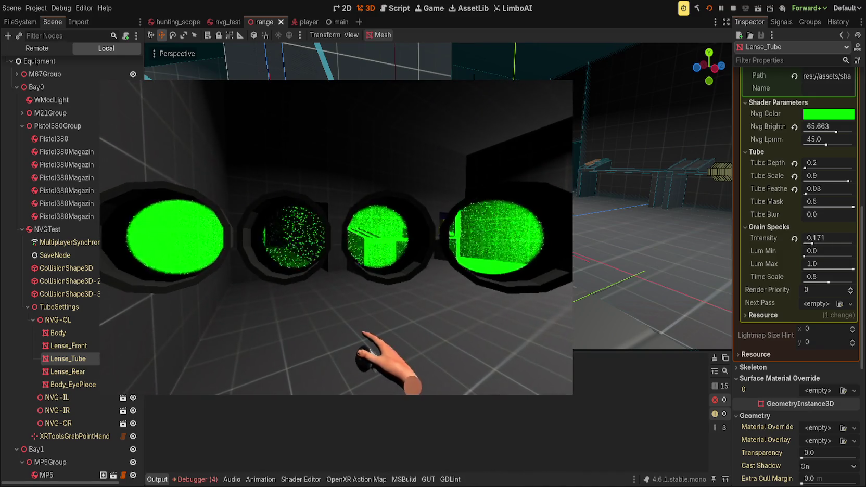
{"action": "left_click", "coordinate": [759, 247]}
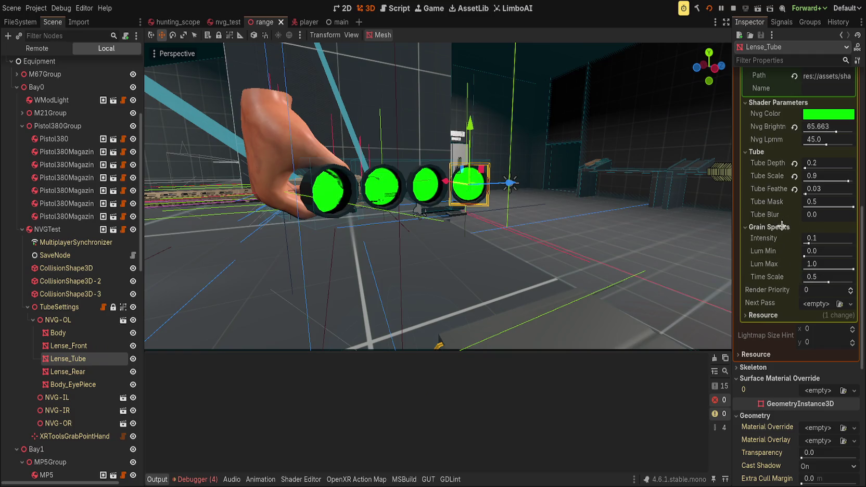
Step: Set Tube Scale to 1.0, Nvg Lpmm to 9.0 and Nvg Brightness to 45.227, then save
{"action": "scroll", "coordinate": [785, 275], "scroll_direction": "up", "scroll_amount": 2}
{"action": "left_click_drag", "start_coordinate": [836, 183], "coordinate": [839, 183]}
{"action": "key", "text": "ctrl+s"}
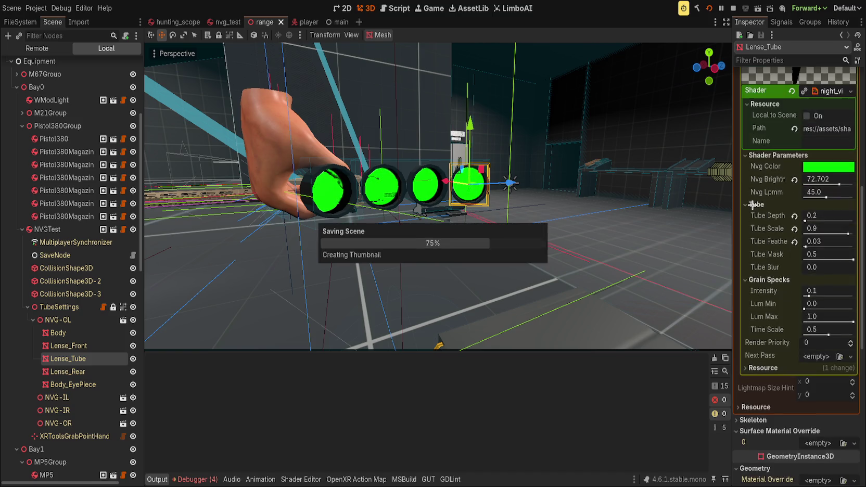
{"action": "left_click_drag", "start_coordinate": [847, 232], "coordinate": [854, 233]}
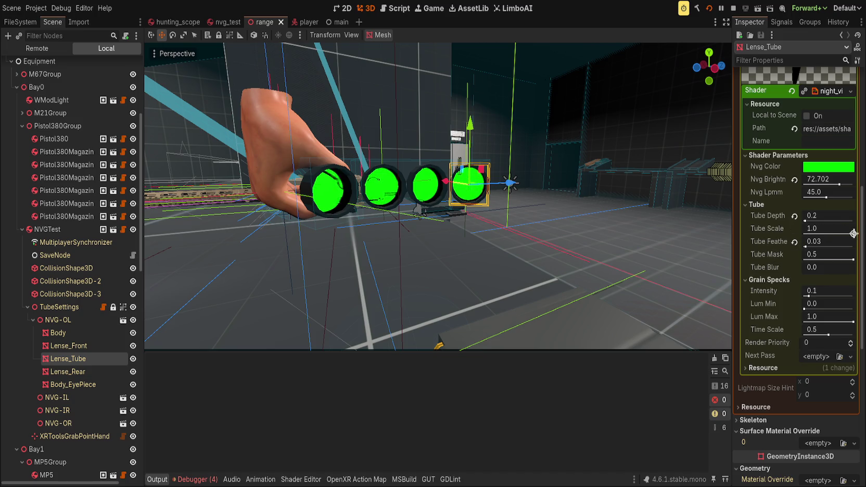
{"action": "mouse_move", "coordinate": [828, 197]}
{"action": "left_mouse_down"}
{"action": "mouse_move", "coordinate": [800, 198]}
{"action": "mouse_move", "coordinate": [860, 185]}
{"action": "mouse_move", "coordinate": [796, 182]}
{"action": "mouse_move", "coordinate": [804, 182]}
{"action": "left_mouse_up"}
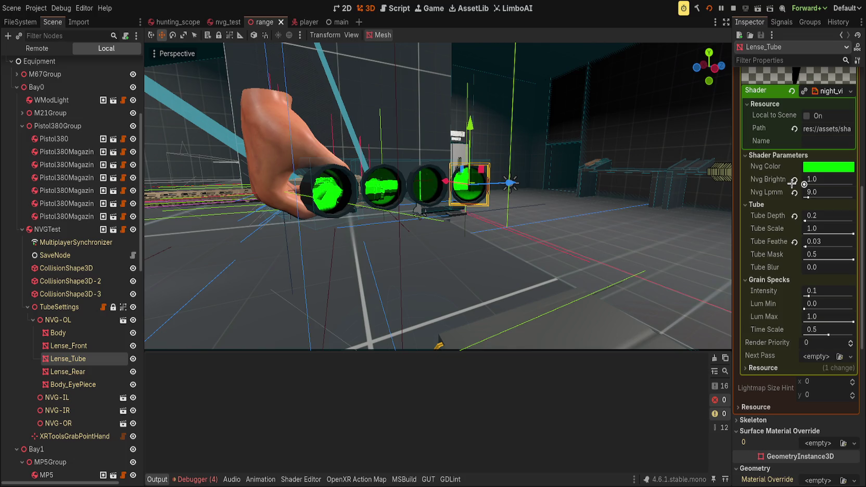
{"action": "mouse_move", "coordinate": [792, 182]}
{"action": "left_mouse_down"}
{"action": "mouse_move", "coordinate": [859, 180]}
{"action": "mouse_move", "coordinate": [828, 182]}
{"action": "left_mouse_up"}
{"action": "key", "text": "ctrl+s"}
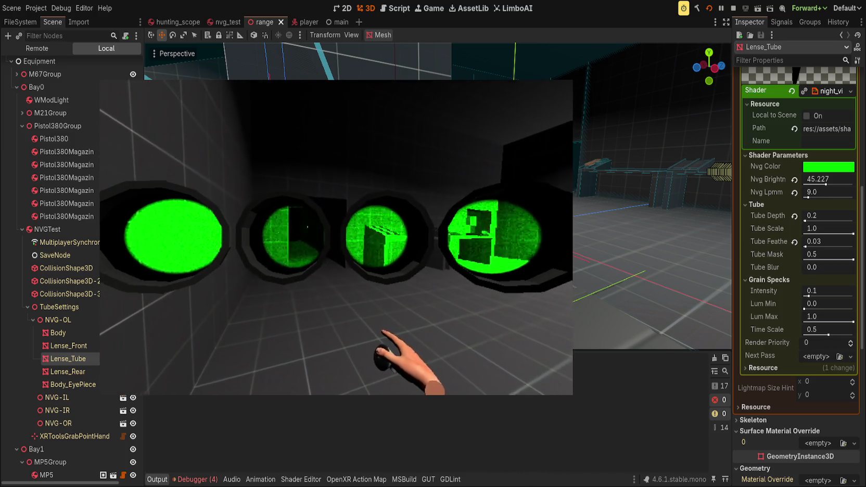
Step: Try grain Lum Min and Intensity values, restore Lum Min, then max Nvg Brightness at 100.0 and save
{"action": "left_click", "coordinate": [805, 309]}
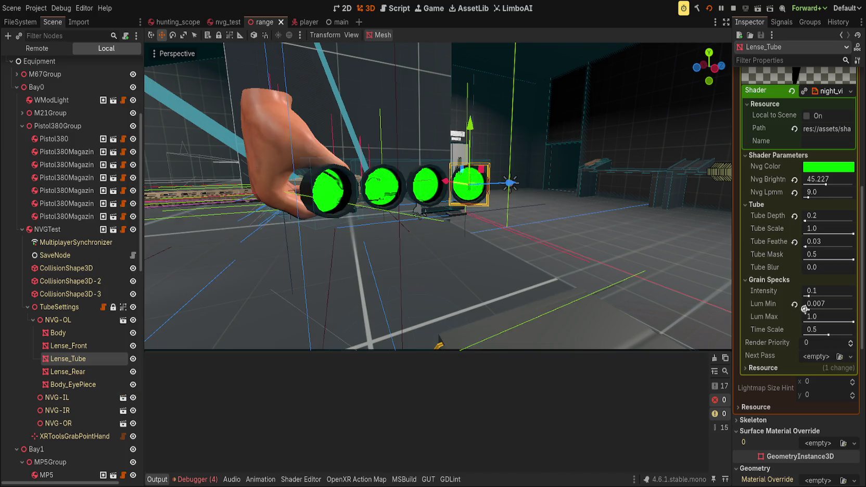
{"action": "left_click_drag", "start_coordinate": [804, 309], "coordinate": [844, 309]}
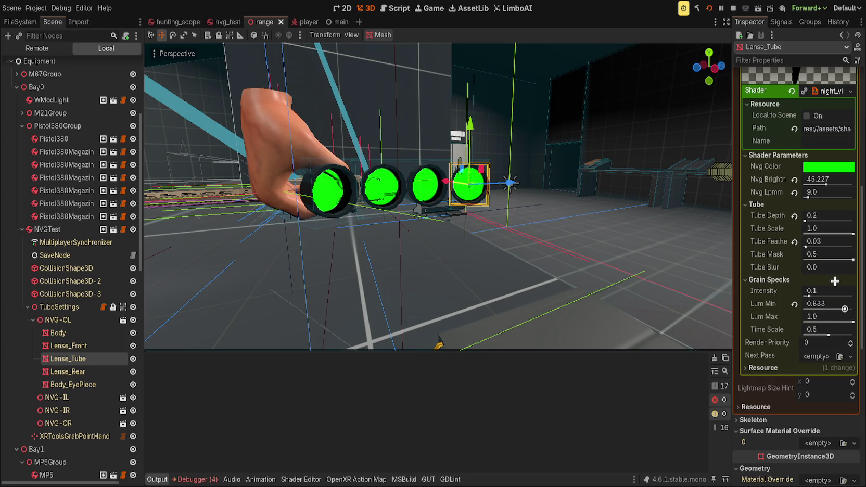
{"action": "left_click", "coordinate": [794, 304]}
{"action": "mouse_move", "coordinate": [808, 295]}
{"action": "left_mouse_down"}
{"action": "mouse_move", "coordinate": [845, 294]}
{"action": "mouse_move", "coordinate": [783, 294]}
{"action": "left_mouse_up"}
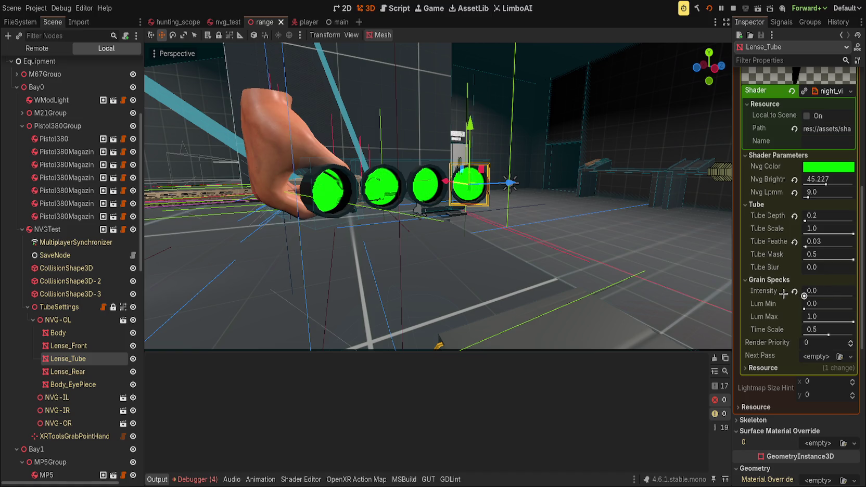
{"action": "mouse_move", "coordinate": [783, 294]}
{"action": "left_mouse_down"}
{"action": "mouse_move", "coordinate": [841, 292]}
{"action": "mouse_move", "coordinate": [793, 292]}
{"action": "left_mouse_up"}
{"action": "left_click_drag", "start_coordinate": [824, 181], "coordinate": [854, 181]}
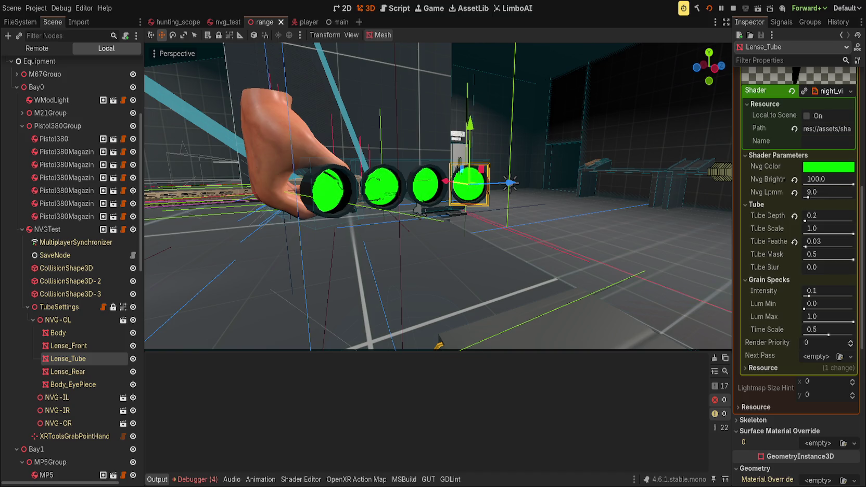
{"action": "key", "text": "ctrl+s"}
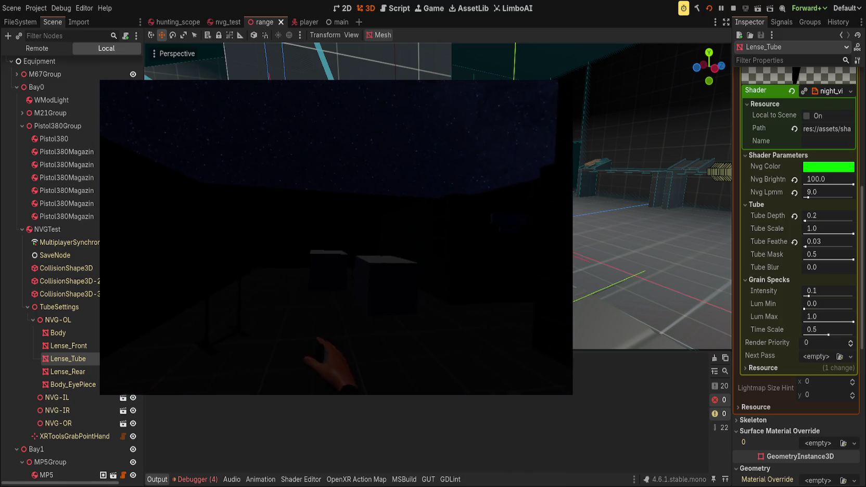
Step: Change the shader's BRIGHT_MULTIPLYER constant on line 23 to 1000.0, save, and run the project
{"action": "left_click", "coordinate": [610, 280]}
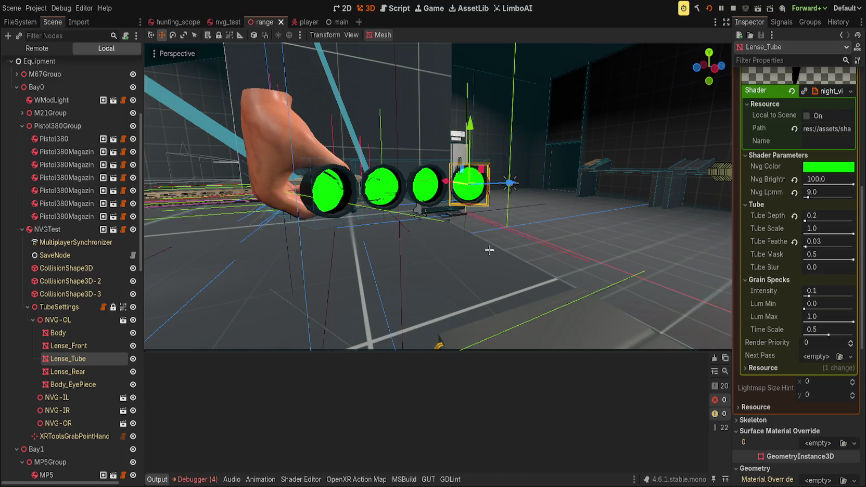
{"action": "key", "text": "alt+s"}
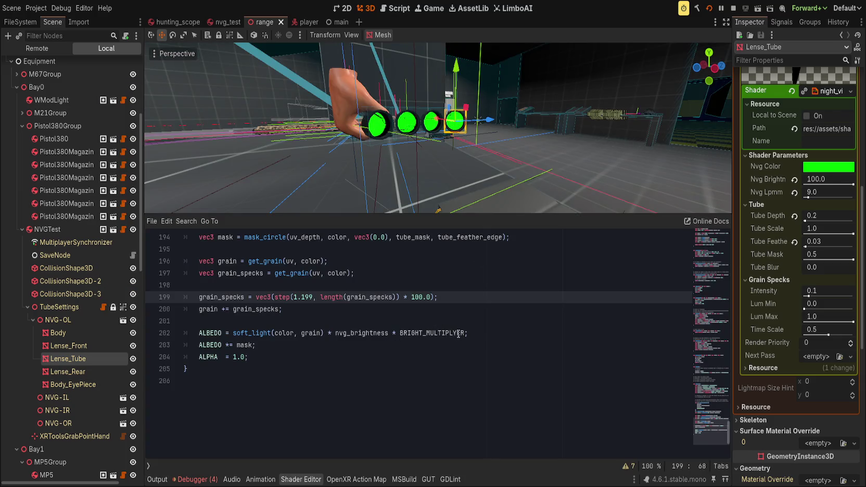
{"action": "mouse_move", "coordinate": [700, 412]}
{"action": "left_mouse_down"}
{"action": "mouse_move", "coordinate": [701, 211]}
{"action": "mouse_move", "coordinate": [706, 245]}
{"action": "left_mouse_up"}
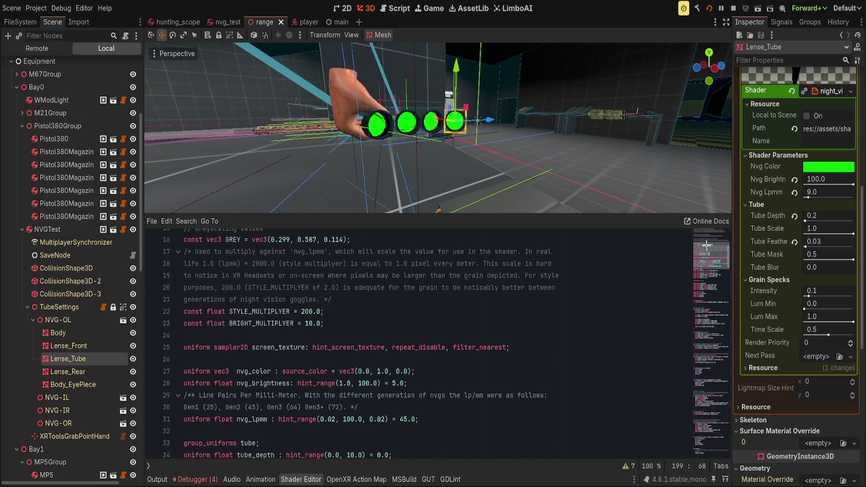
{"action": "left_click", "coordinate": [315, 324]}
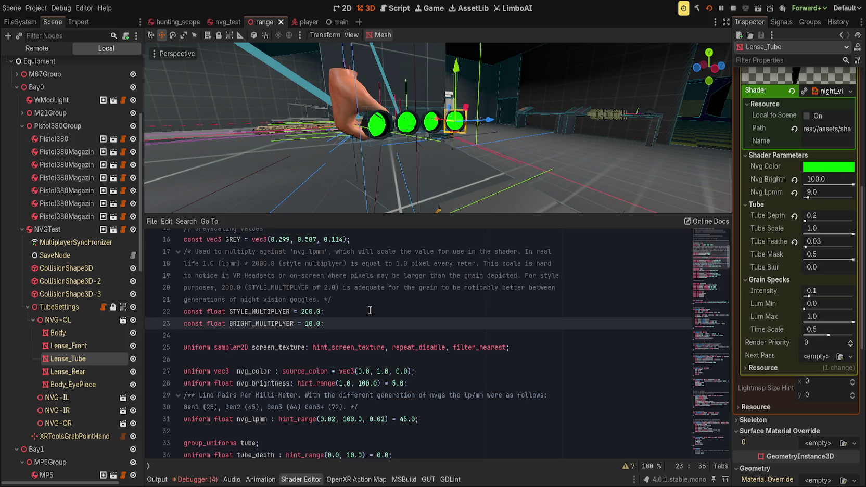
{"action": "type", "text": "0"}
{"action": "key", "text": "ctrl+s"}
{"action": "type", "text": "0"}
{"action": "key", "text": "ctrl+s"}
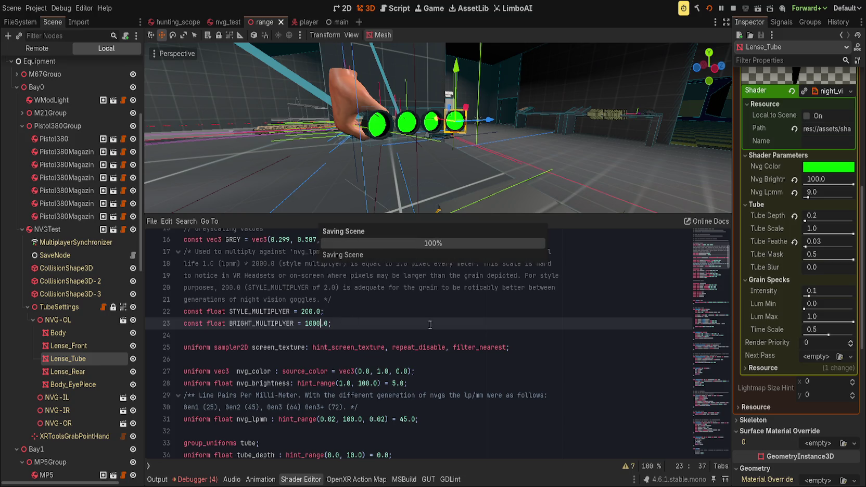
{"action": "left_click", "coordinate": [710, 8]}
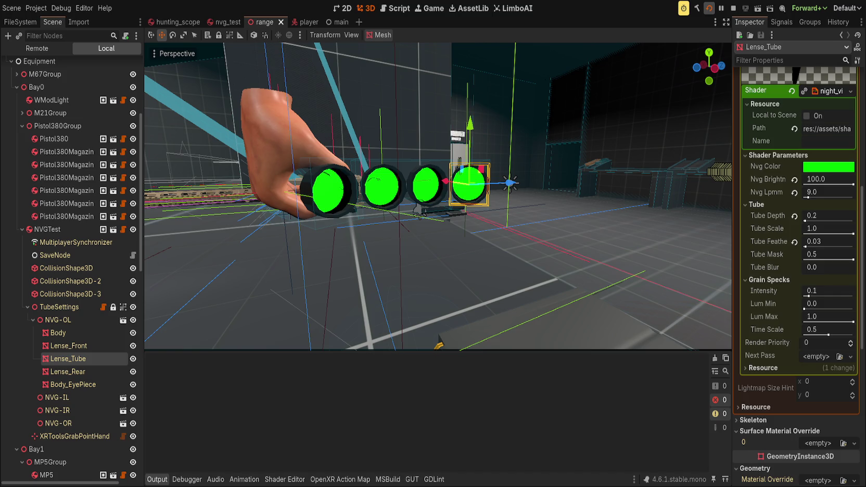
{"action": "left_click", "coordinate": [709, 7]}
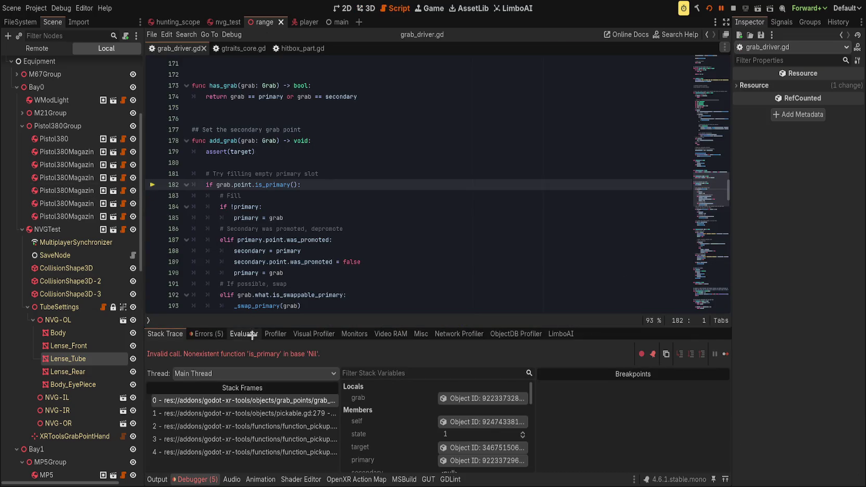
Step: Resume the game past the grab_driver.gd is_primary error to view the brighter tubes
{"action": "key", "text": "F12"}
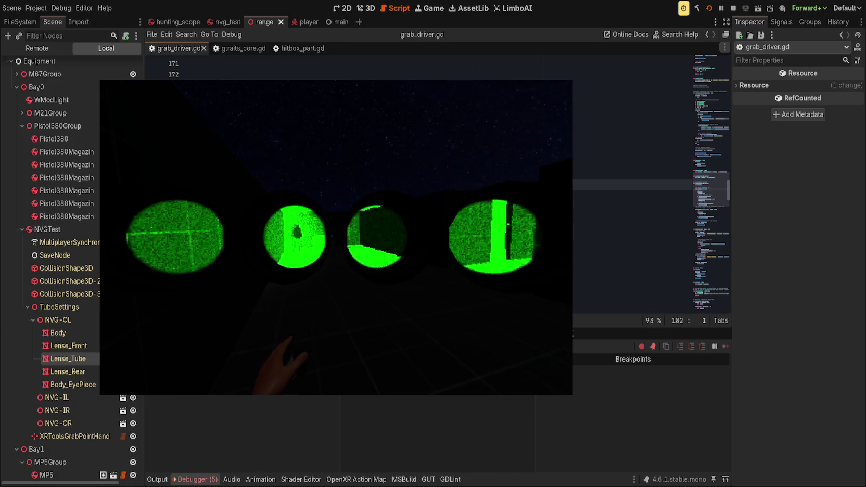
Step: Set the shader's BRIGHT_MULTIPLYER on line 23 to 10000.0 and save
{"action": "left_click", "coordinate": [68, 359]}
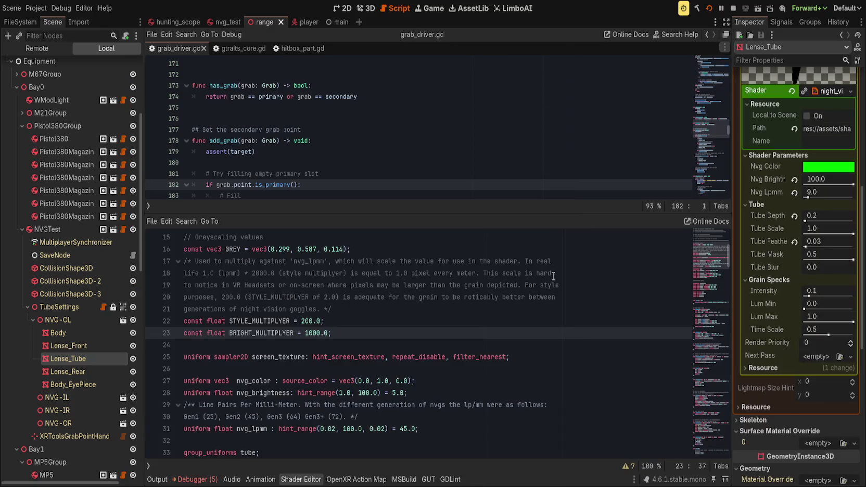
{"action": "left_click", "coordinate": [356, 249]}
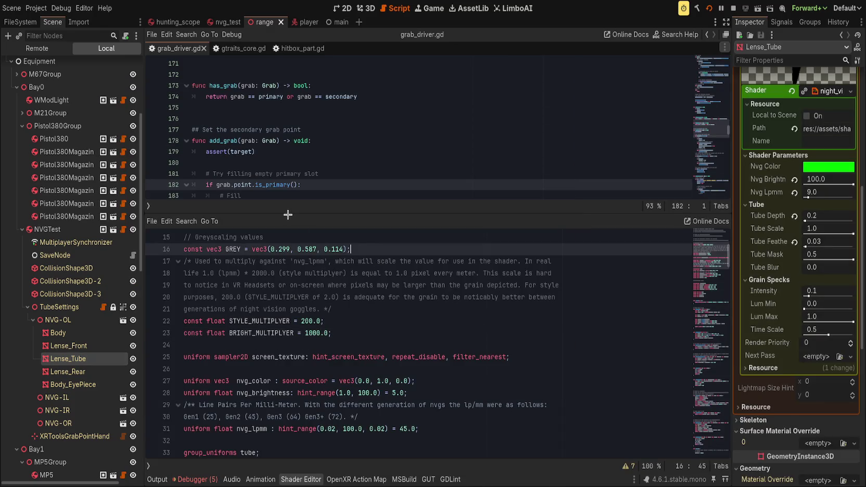
{"action": "mouse_move", "coordinate": [290, 213]}
{"action": "left_mouse_down"}
{"action": "mouse_move", "coordinate": [305, 307]}
{"action": "mouse_move", "coordinate": [312, 308]}
{"action": "mouse_move", "coordinate": [330, 193]}
{"action": "left_mouse_up"}
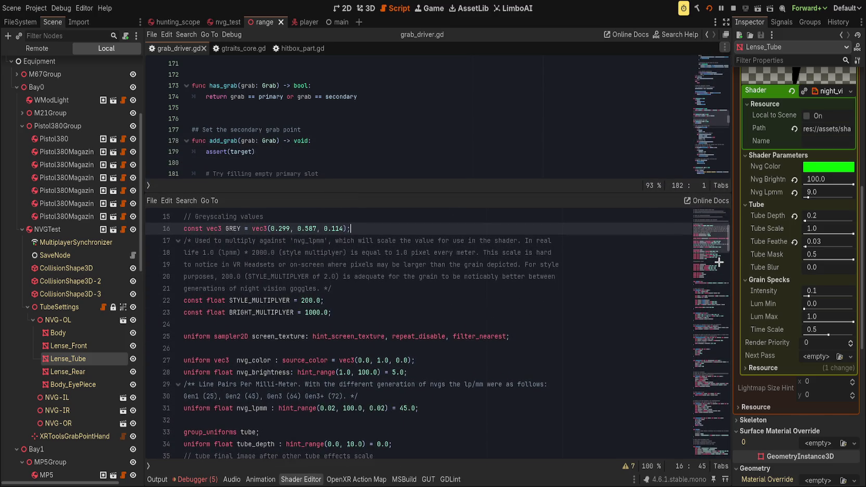
{"action": "left_click", "coordinate": [317, 311]}
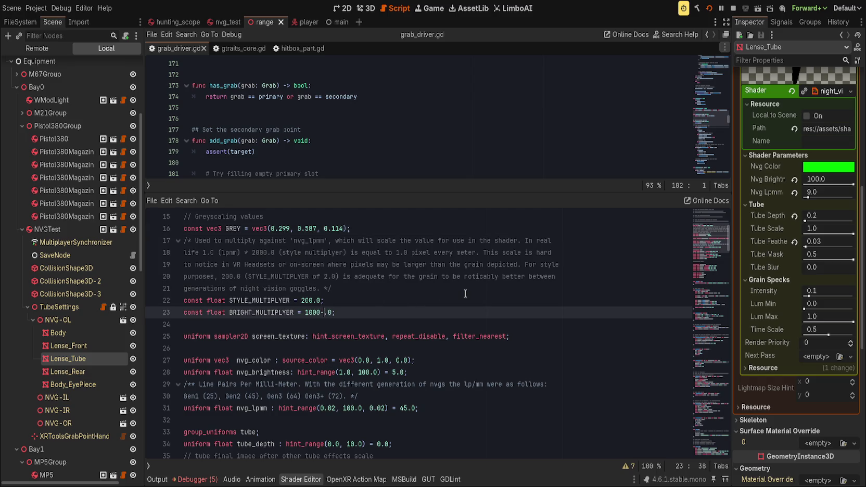
{"action": "key", "text": "ctrl+s"}
Step: Max Nvg Brightness at 100, re-save the shader, and adjust the Nvg Lpmm value
{"action": "key", "text": "ctrl+s"}
{"action": "left_click_drag", "start_coordinate": [784, 183], "coordinate": [854, 184]}
{"action": "left_click", "coordinate": [395, 305]}
{"action": "key", "text": "ctrl+s"}
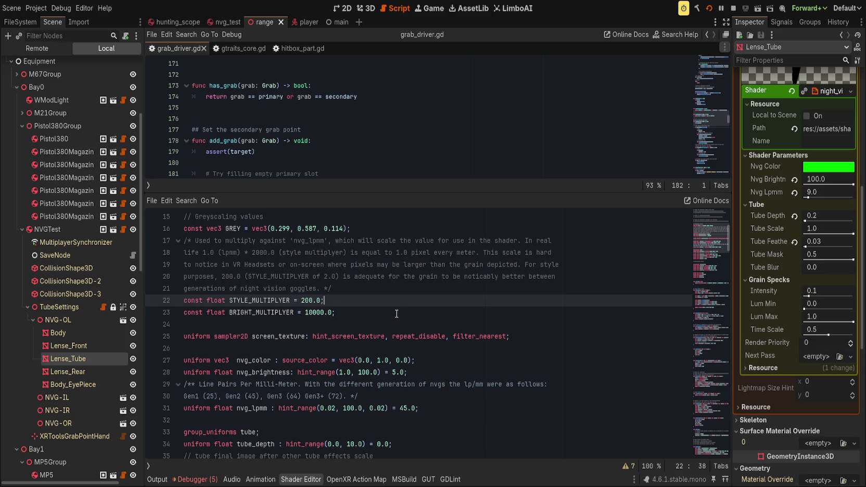
{"action": "left_click", "coordinate": [324, 312]}
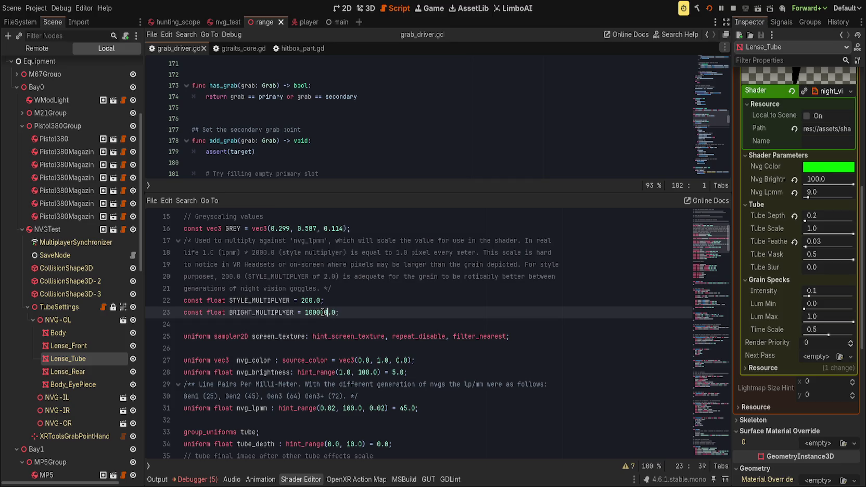
{"action": "key", "text": "ctrl+s"}
{"action": "key", "text": "ctrl+s"}
{"action": "scroll", "coordinate": [412, 315], "scroll_direction": "down", "scroll_amount": 2}
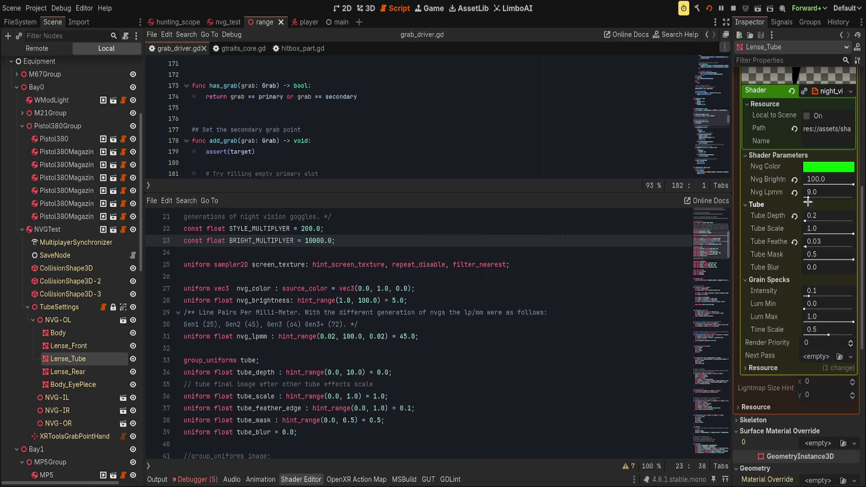
{"action": "left_click_drag", "start_coordinate": [812, 197], "coordinate": [862, 198]}
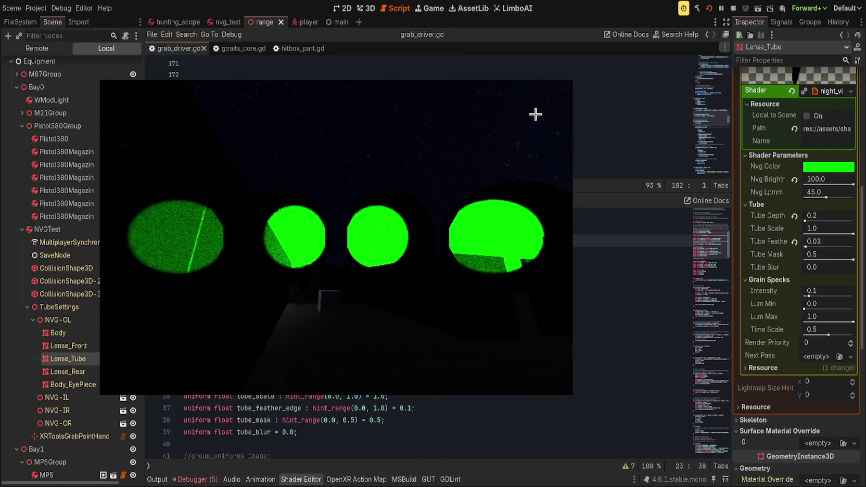
Step: Hide the game window to get back to the Godot editor
{"action": "key", "text": "alt+Tab"}
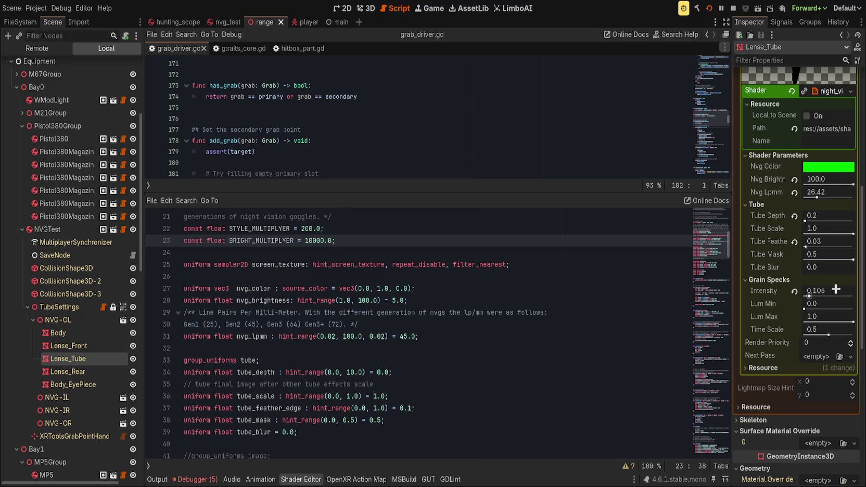
Step: Revert grain Intensity to 0.1, save the scene, and stop the running game
{"action": "left_click", "coordinate": [795, 293]}
{"action": "key", "text": "ctrl+s"}
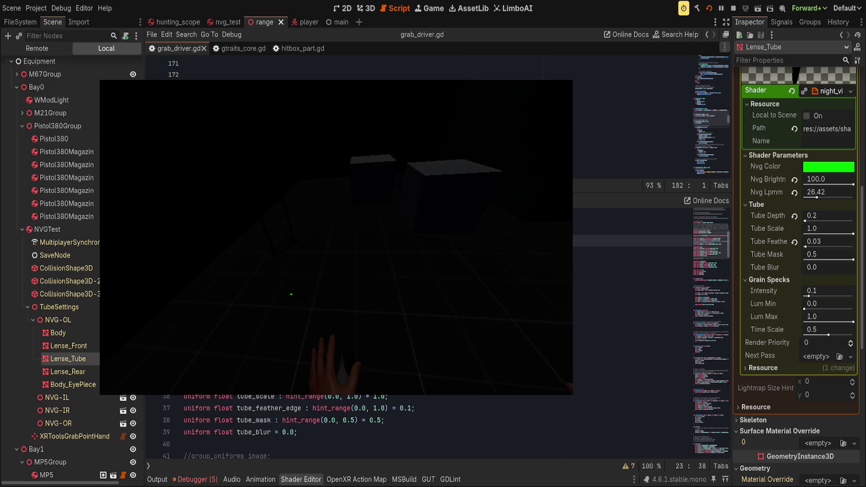
{"action": "left_click", "coordinate": [733, 9]}
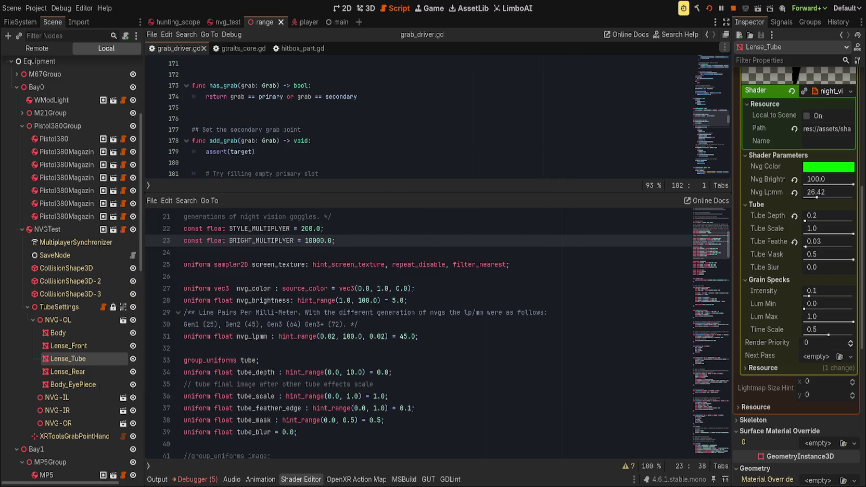
Step: Collapse the lens tube's Material and Surface 0 sections in the Inspector
{"action": "scroll", "coordinate": [786, 236], "scroll_direction": "up", "scroll_amount": 5}
{"action": "left_click", "coordinate": [832, 317]}
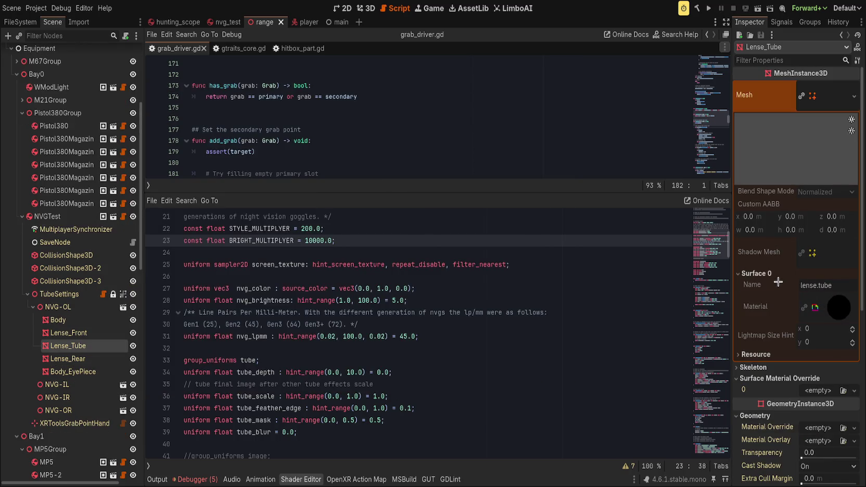
{"action": "left_click", "coordinate": [737, 274]}
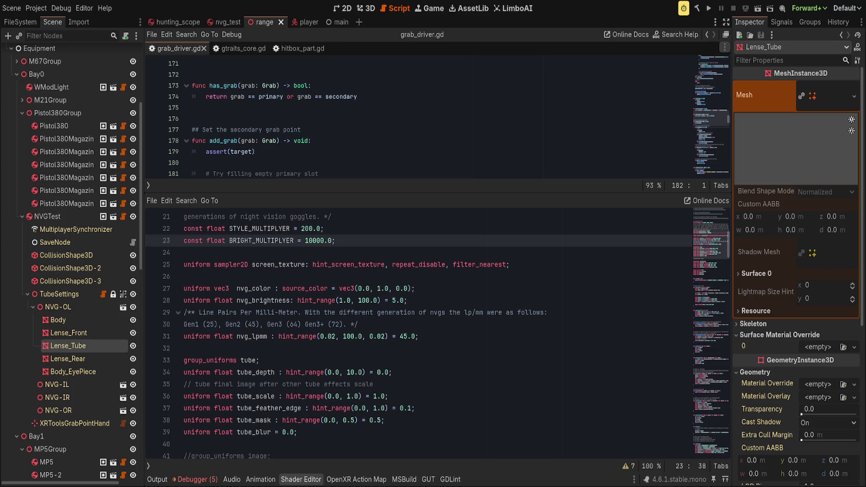
Step: Review the shader's tube uniforms on lines 32-34 and the nvg_brightness uniform
{"action": "left_click", "coordinate": [462, 384]}
{"action": "left_click", "coordinate": [481, 375]}
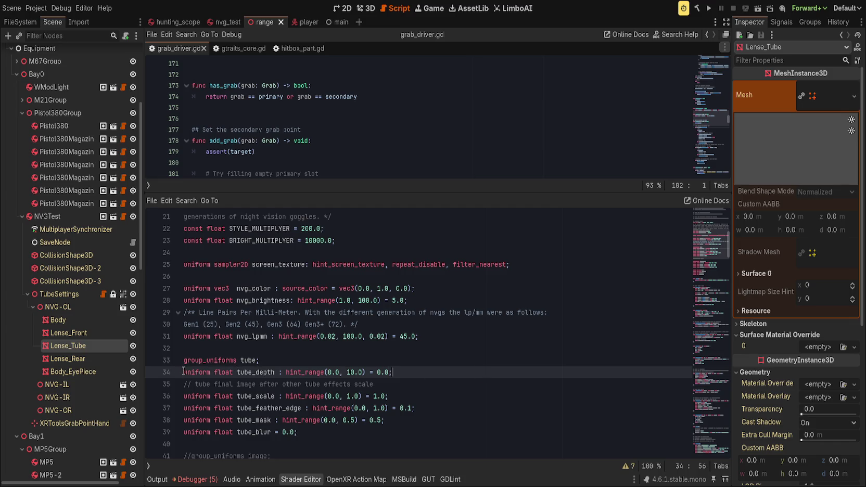
{"action": "left_click", "coordinate": [269, 354]}
{"action": "left_click", "coordinate": [280, 369]}
{"action": "left_click", "coordinate": [277, 361]}
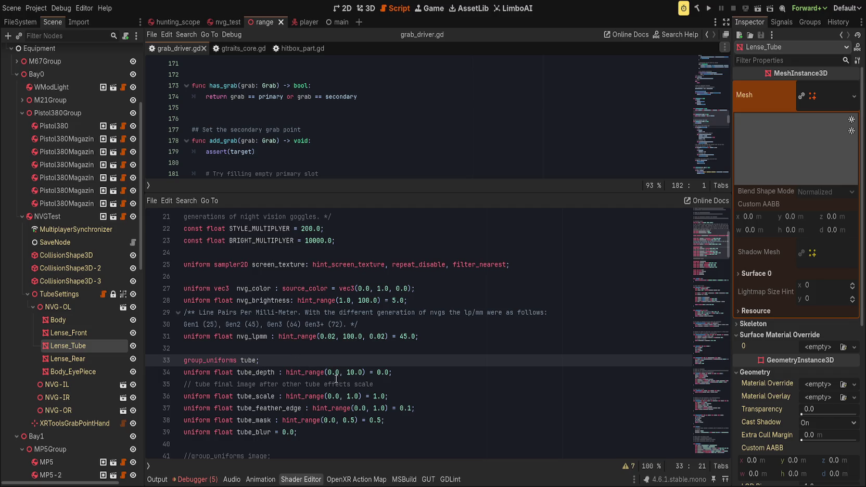
{"action": "left_click", "coordinate": [345, 301]}
{"action": "scroll", "coordinate": [338, 301], "scroll_direction": "up", "scroll_amount": 4}
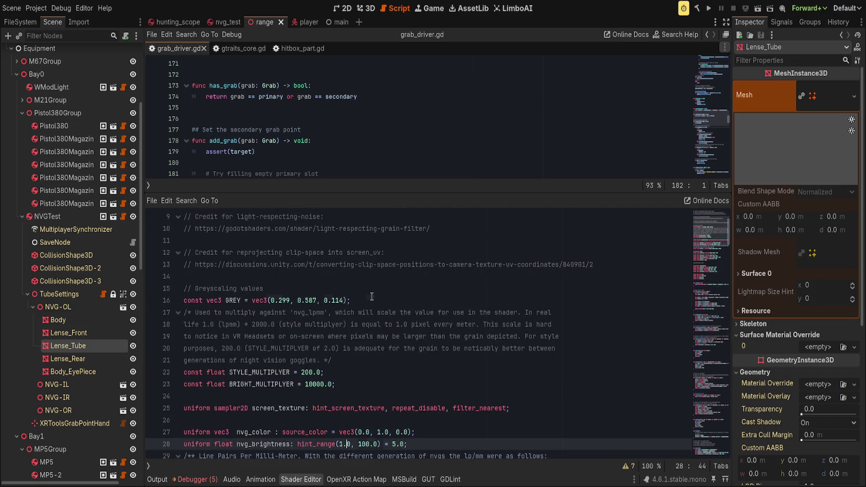
Step: Browse the night-vision shader code from the GREY constant down to line 76
{"action": "left_click", "coordinate": [372, 300]}
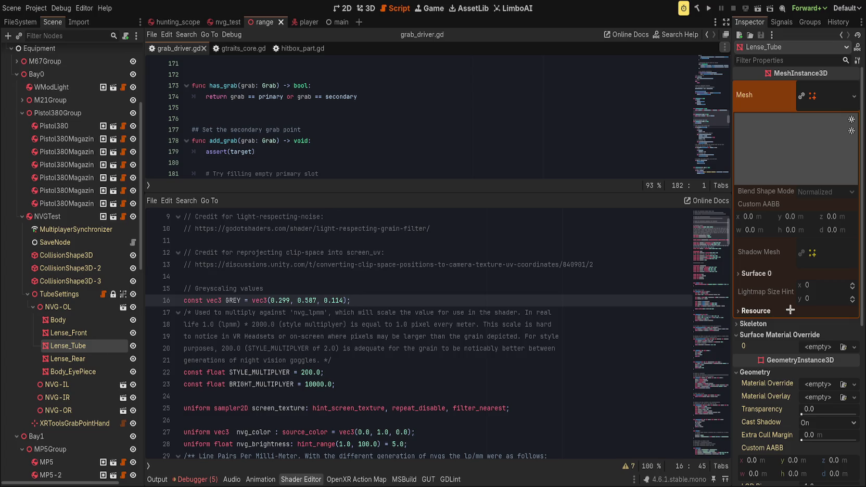
{"action": "left_click", "coordinate": [830, 104]}
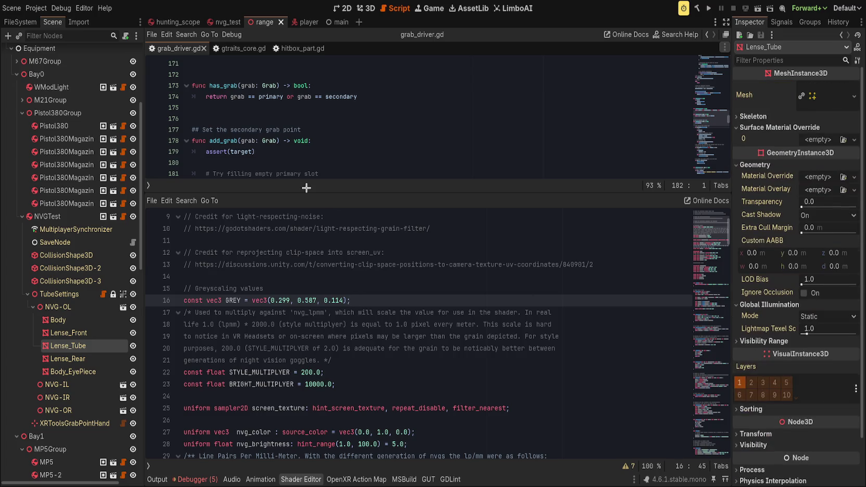
{"action": "left_click_drag", "start_coordinate": [307, 193], "coordinate": [307, 292]}
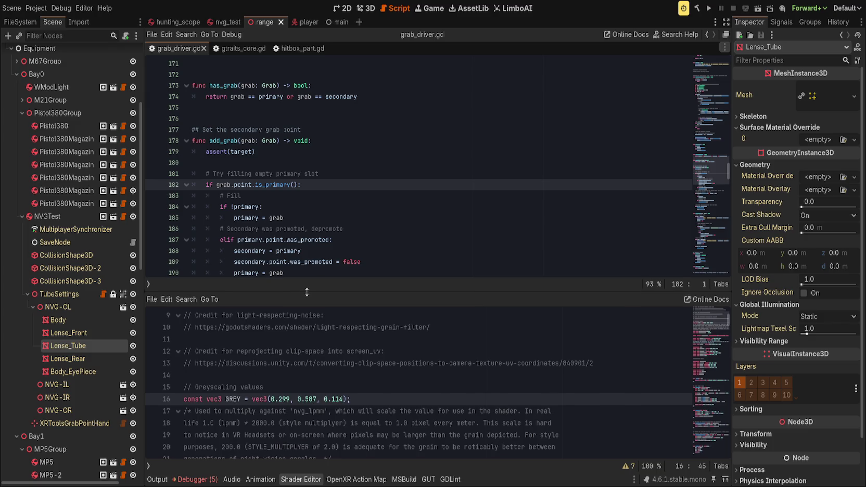
{"action": "scroll", "coordinate": [279, 394], "scroll_direction": "up", "scroll_amount": 3}
{"action": "left_click", "coordinate": [279, 351]}
{"action": "scroll", "coordinate": [280, 355], "scroll_direction": "down", "scroll_amount": 10}
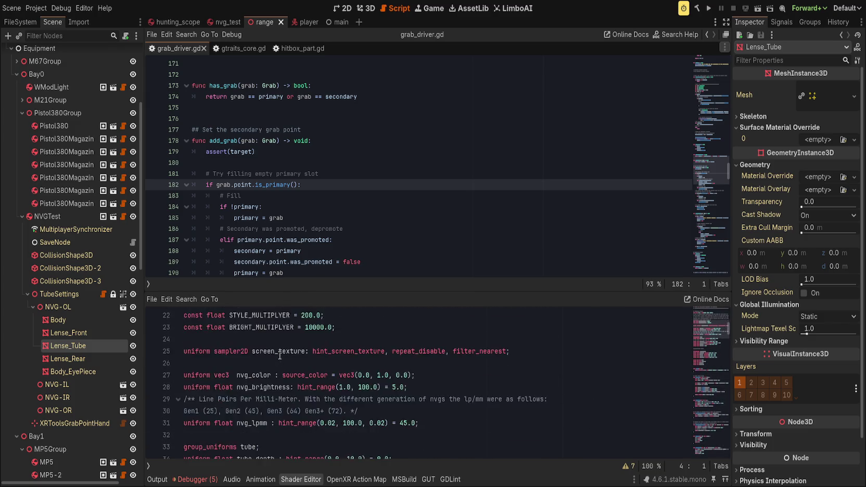
{"action": "scroll", "coordinate": [281, 356], "scroll_direction": "down", "scroll_amount": 3}
{"action": "left_click", "coordinate": [280, 354]}
{"action": "scroll", "coordinate": [281, 355], "scroll_direction": "down", "scroll_amount": 1}
{"action": "left_click", "coordinate": [276, 388]}
{"action": "scroll", "coordinate": [276, 388], "scroll_direction": "down", "scroll_amount": 5}
{"action": "left_click", "coordinate": [276, 386]}
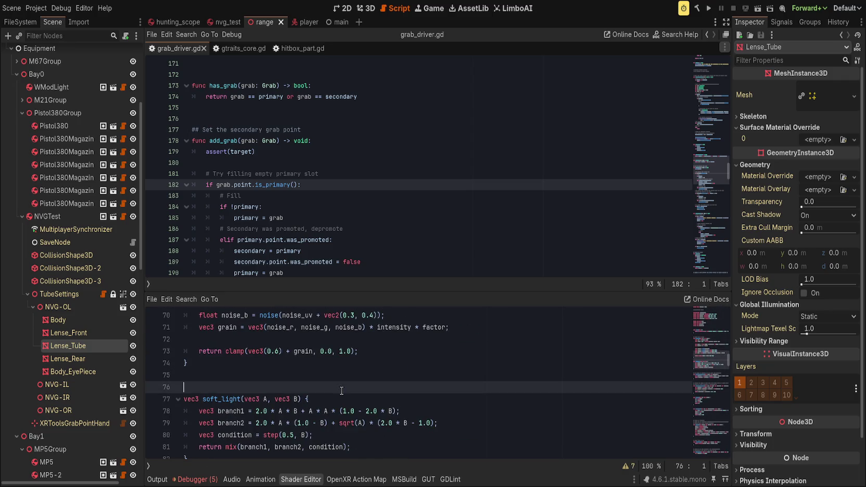
Step: Review the grain and masking code around lines 74–138, then bring up the Debugger panel
{"action": "left_click", "coordinate": [269, 352]}
{"action": "left_click", "coordinate": [268, 363]}
{"action": "scroll", "coordinate": [312, 362], "scroll_direction": "down", "scroll_amount": 1}
{"action": "scroll", "coordinate": [405, 360], "scroll_direction": "up", "scroll_amount": 3}
{"action": "scroll", "coordinate": [404, 361], "scroll_direction": "down", "scroll_amount": 15}
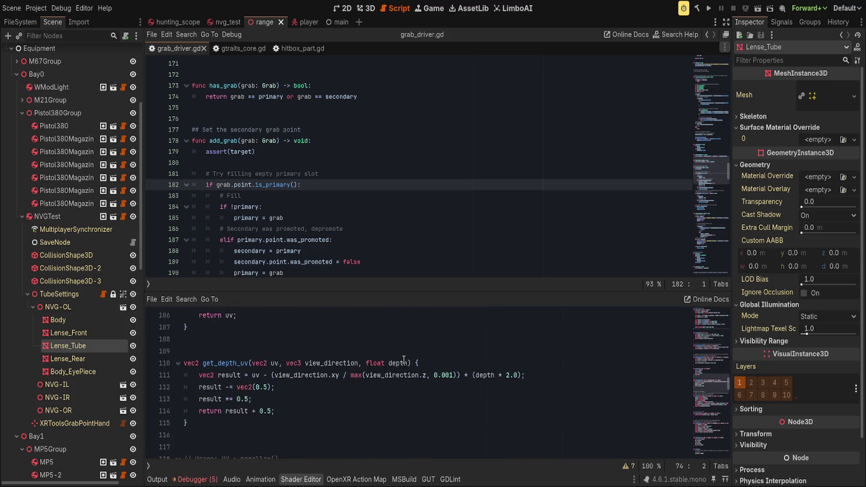
{"action": "scroll", "coordinate": [404, 360], "scroll_direction": "down", "scroll_amount": 2}
{"action": "left_click", "coordinate": [403, 360]}
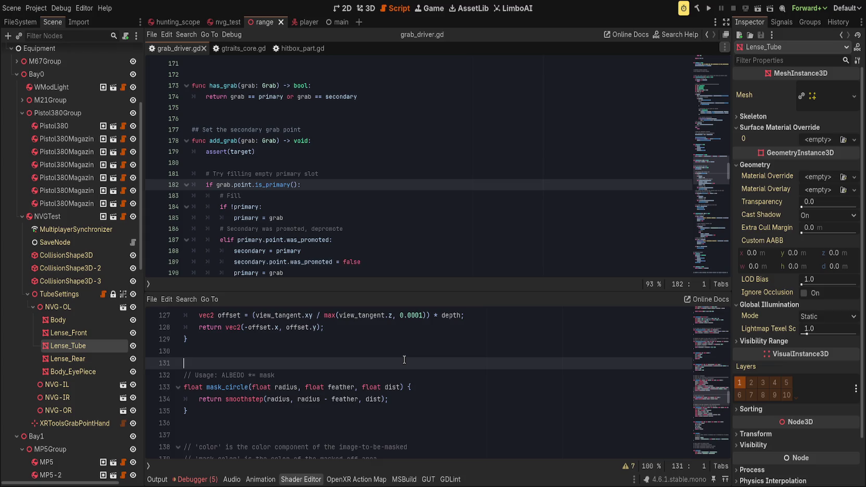
{"action": "scroll", "coordinate": [404, 362], "scroll_direction": "down", "scroll_amount": 2}
{"action": "left_click", "coordinate": [385, 374]}
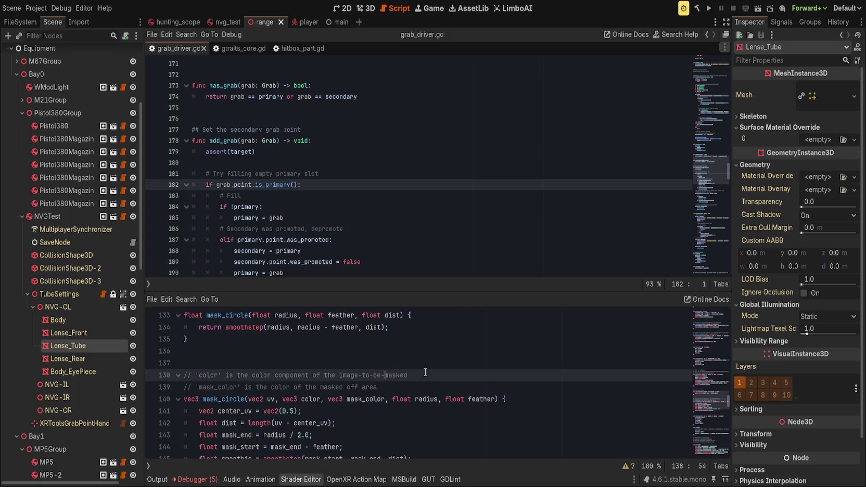
{"action": "left_click", "coordinate": [435, 384]}
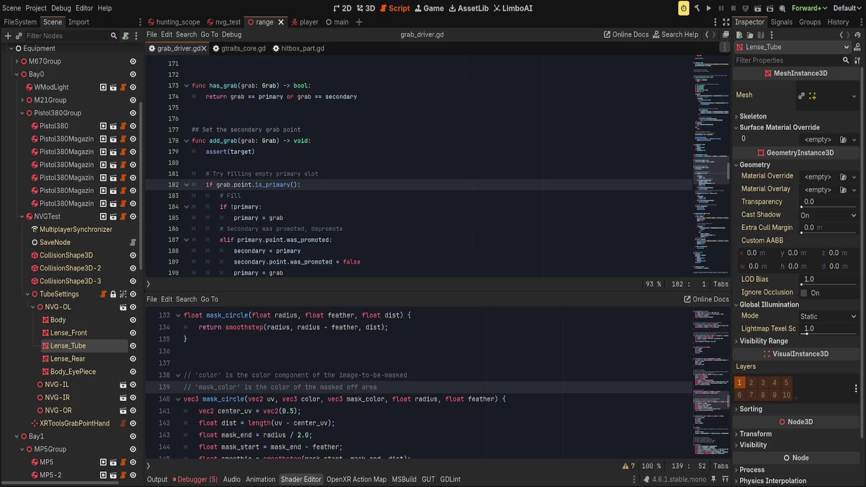
{"action": "left_click", "coordinate": [448, 329]}
{"action": "left_click", "coordinate": [195, 478]}
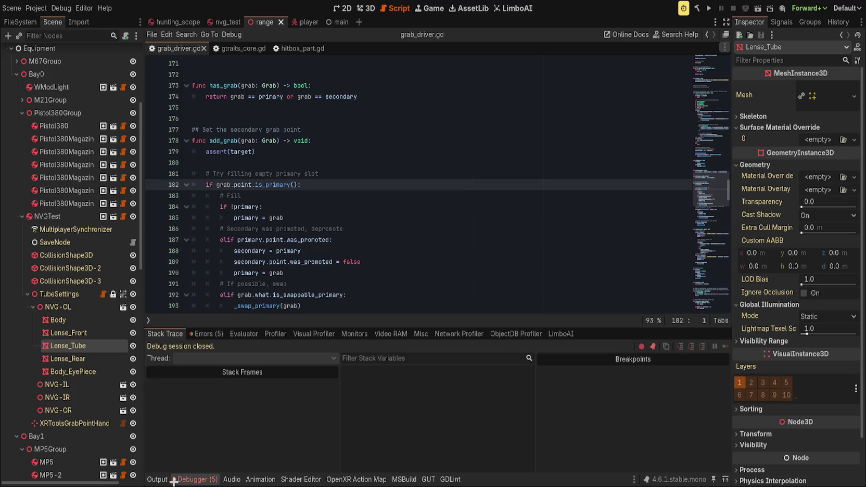
Step: Collapse the bottom panel, review grab_driver.gd lines 190–198, then orbit the NVG goggles in 3D
{"action": "left_click", "coordinate": [158, 479]}
{"action": "left_click", "coordinate": [169, 479]}
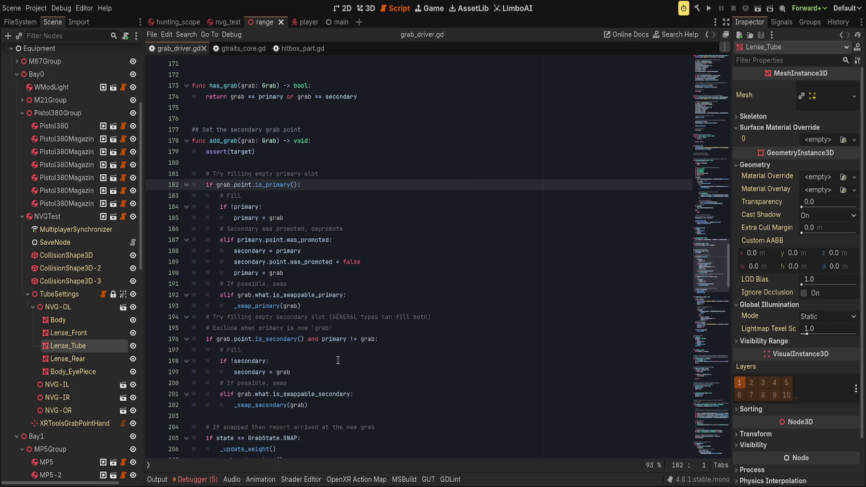
{"action": "left_click", "coordinate": [337, 360]}
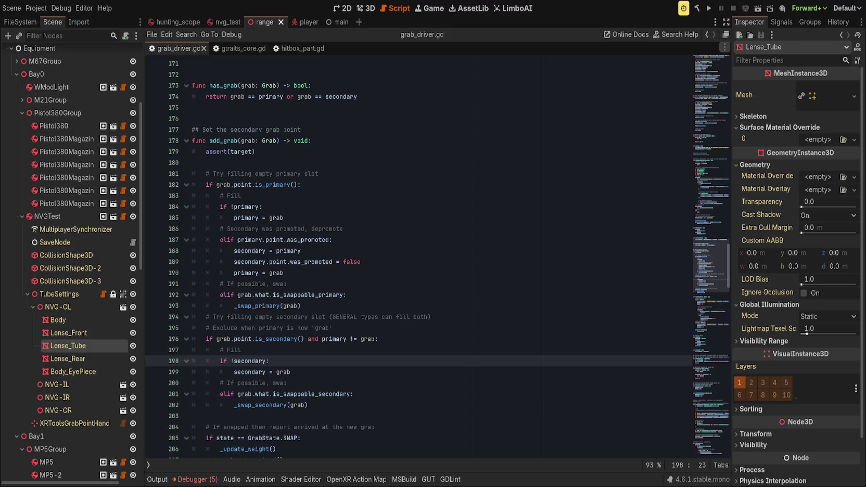
{"action": "left_click", "coordinate": [430, 272]}
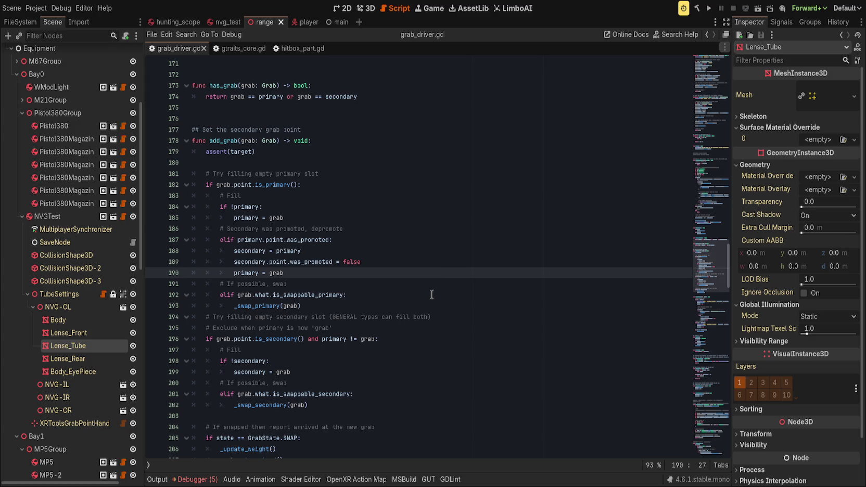
{"action": "left_click", "coordinate": [330, 350]}
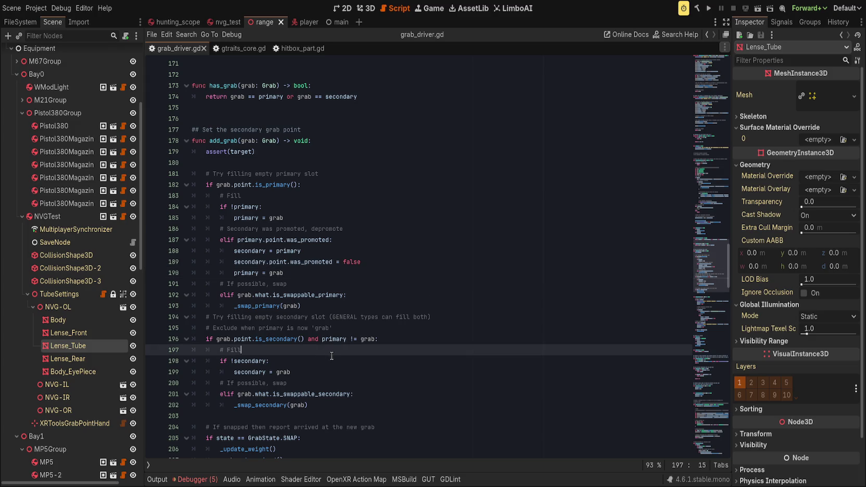
{"action": "left_click", "coordinate": [353, 336]}
{"action": "scroll", "coordinate": [370, 357], "scroll_direction": "down", "scroll_amount": 4}
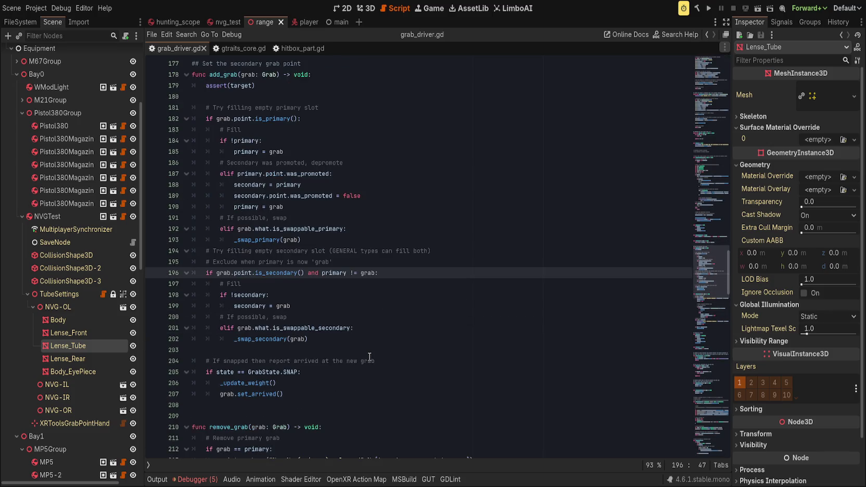
{"action": "scroll", "coordinate": [367, 356], "scroll_direction": "down", "scroll_amount": 6}
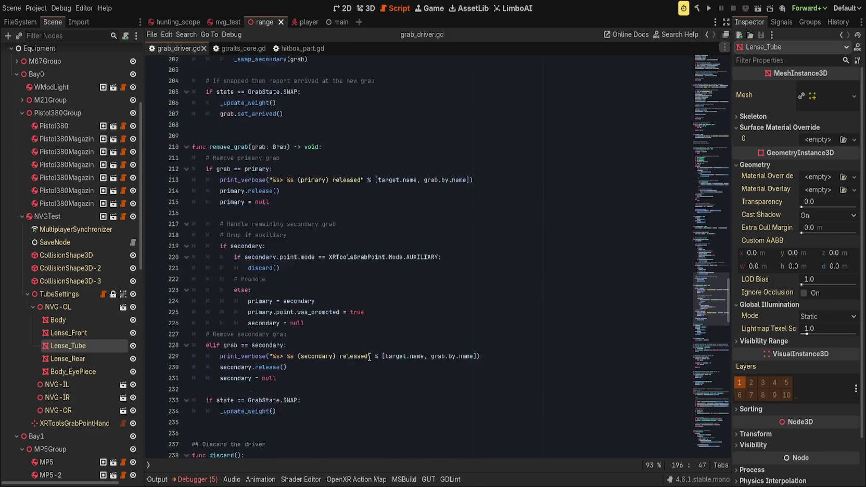
{"action": "scroll", "coordinate": [320, 356], "scroll_direction": "up", "scroll_amount": 4}
{"action": "scroll", "coordinate": [320, 356], "scroll_direction": "up", "scroll_amount": 3}
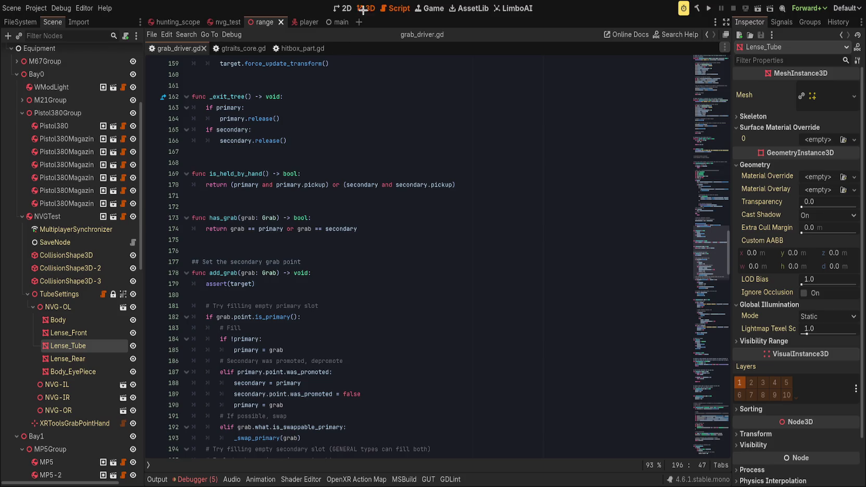
{"action": "key", "text": "ctrl+F2"}
{"action": "mouse_move", "coordinate": [361, 325]}
{"action": "left_mouse_down"}
{"action": "mouse_move", "coordinate": [304, 334]}
{"action": "mouse_move", "coordinate": [375, 323]}
{"action": "left_mouse_up"}
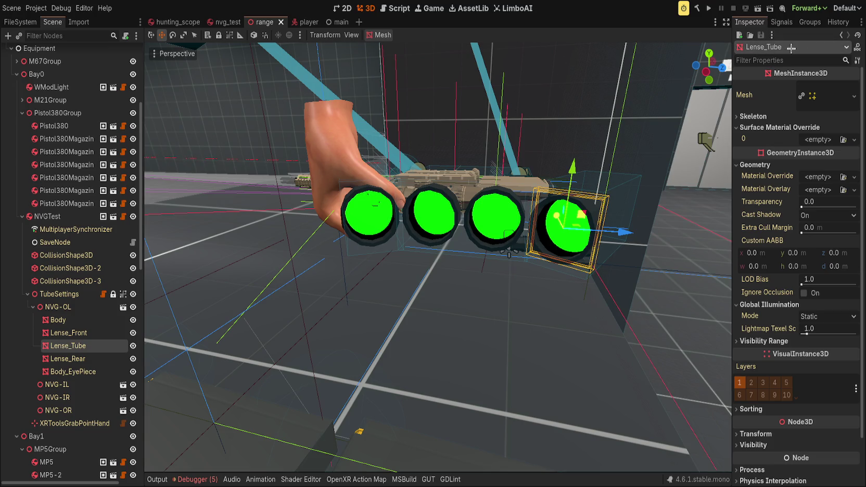
Step: Step back through the Inspector history to Lense_Tube's mesh properties
{"action": "left_click", "coordinate": [841, 36]}
{"action": "left_click", "coordinate": [842, 36]}
{"action": "left_click", "coordinate": [841, 37]}
{"action": "left_click", "coordinate": [842, 37]}
{"action": "left_click", "coordinate": [841, 36]}
{"action": "left_click", "coordinate": [841, 36]}
{"action": "left_click", "coordinate": [841, 36]}
{"action": "left_click", "coordinate": [841, 36]}
{"action": "left_click", "coordinate": [839, 36]}
{"action": "left_click", "coordinate": [839, 35]}
{"action": "left_click", "coordinate": [840, 36]}
{"action": "left_click", "coordinate": [841, 35]}
{"action": "left_click", "coordinate": [840, 36]}
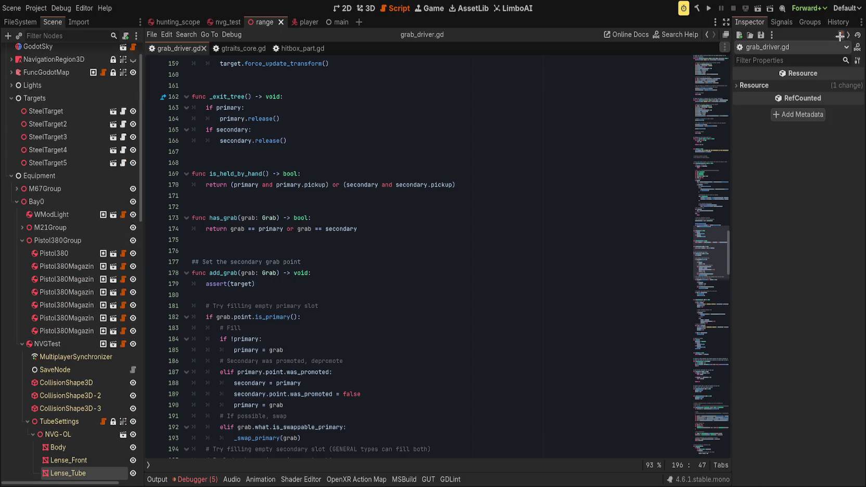
{"action": "left_click", "coordinate": [839, 36]}
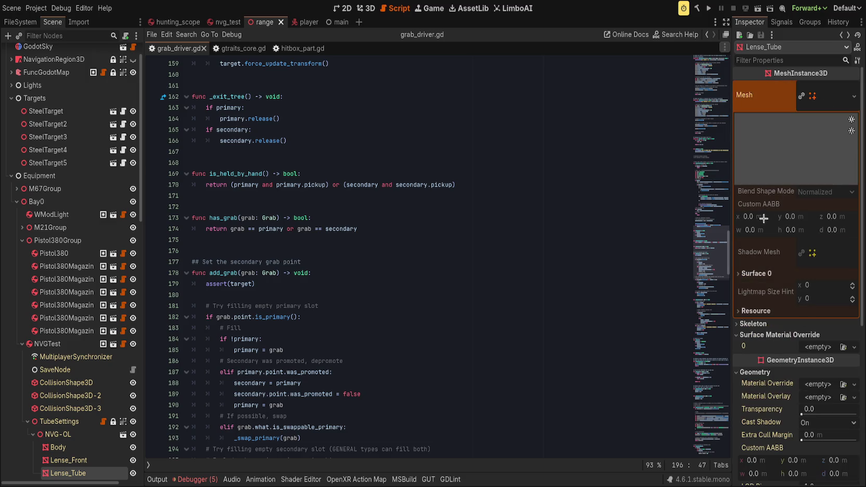
Step: Open Surface 0's night-vision shader and nvg_test_tube.tres material, with the 3D view shown
{"action": "left_click", "coordinate": [753, 272]}
{"action": "left_click", "coordinate": [833, 309]}
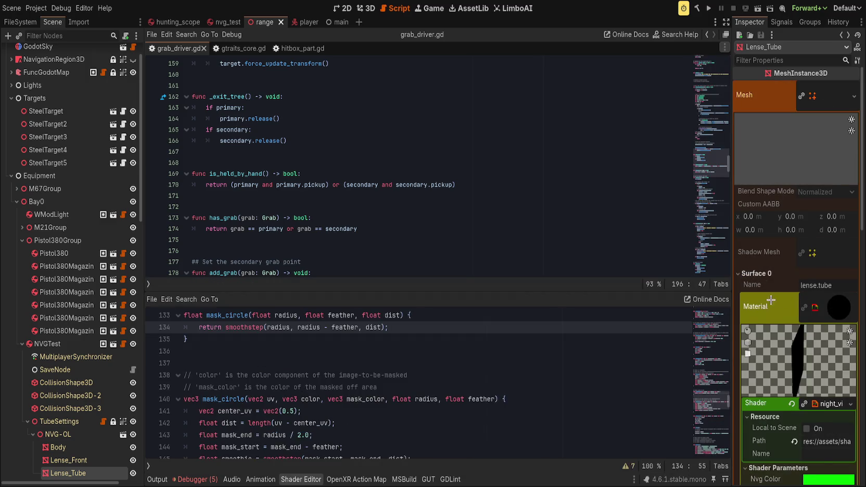
{"action": "scroll", "coordinate": [772, 301], "scroll_direction": "down", "scroll_amount": 2}
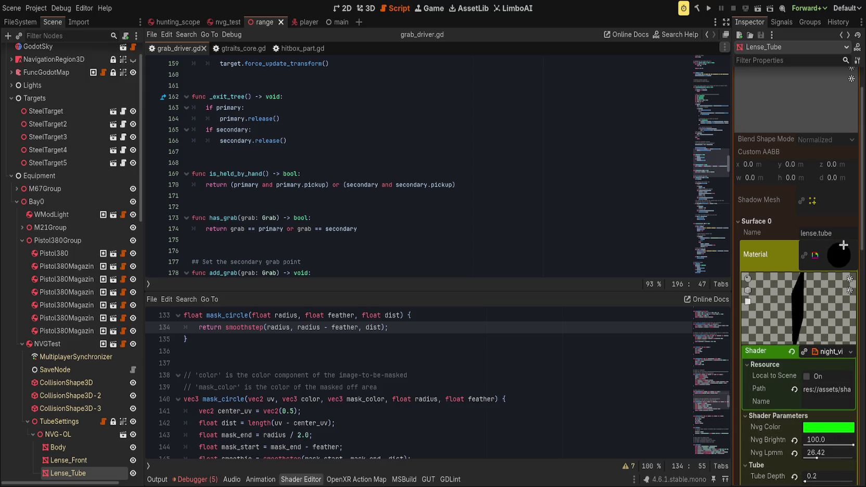
{"action": "left_click", "coordinate": [839, 255]}
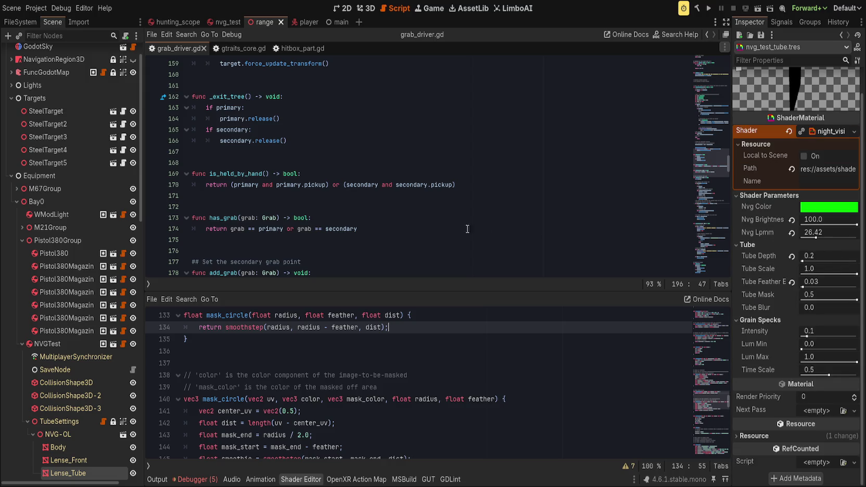
{"action": "left_click", "coordinate": [369, 10]}
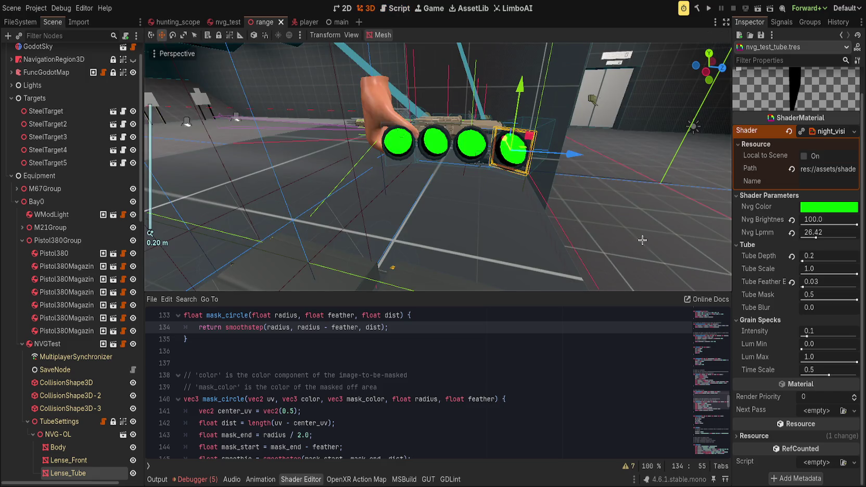
Step: Lower Nvg Brightness from 100, then revert it to the default 5.0
{"action": "left_click_drag", "start_coordinate": [855, 224], "coordinate": [632, 202]}
{"action": "scroll", "coordinate": [530, 200], "scroll_direction": "up", "scroll_amount": 5}
{"action": "mouse_move", "coordinate": [421, 200]}
{"action": "left_mouse_down"}
{"action": "mouse_move", "coordinate": [442, 211]}
{"action": "mouse_move", "coordinate": [373, 125]}
{"action": "left_mouse_up"}
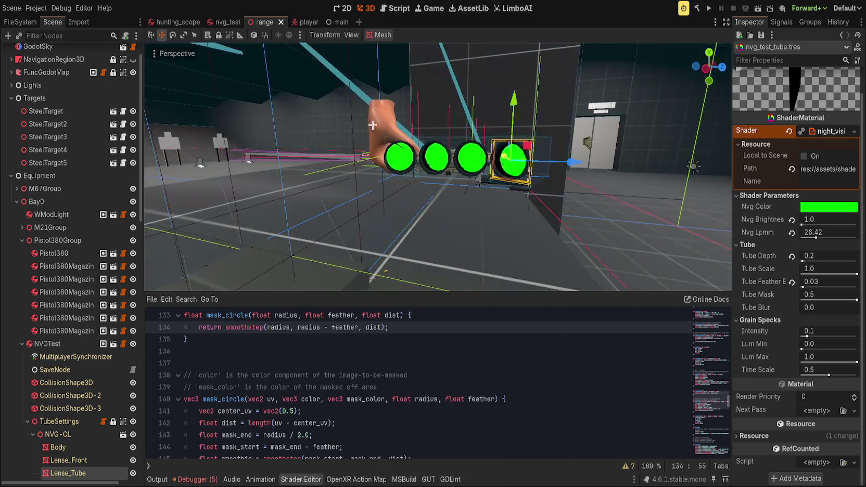
{"action": "left_click", "coordinate": [791, 219]}
{"action": "left_click_drag", "start_coordinate": [803, 224], "coordinate": [810, 225]}
{"action": "left_click", "coordinate": [791, 219]}
Step: Scroll through the shader code down to the ALBEDO line
{"action": "scroll", "coordinate": [503, 385], "scroll_direction": "up", "scroll_amount": 15}
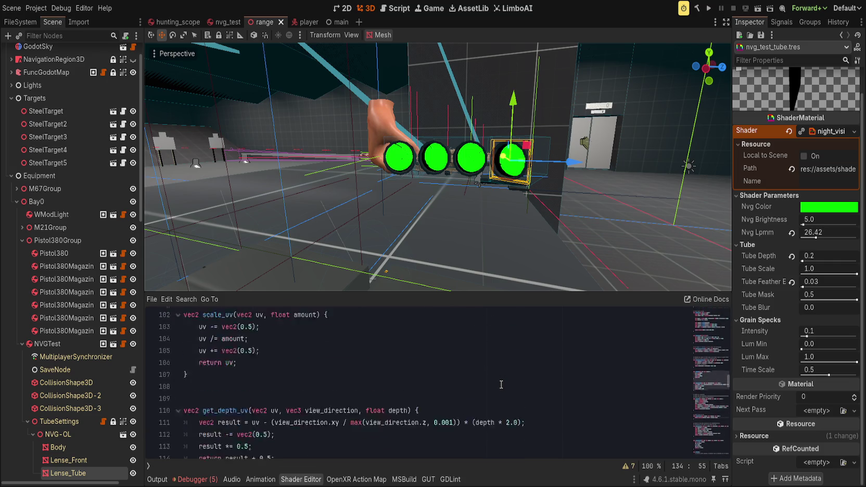
{"action": "scroll", "coordinate": [501, 404], "scroll_direction": "down", "scroll_amount": 9}
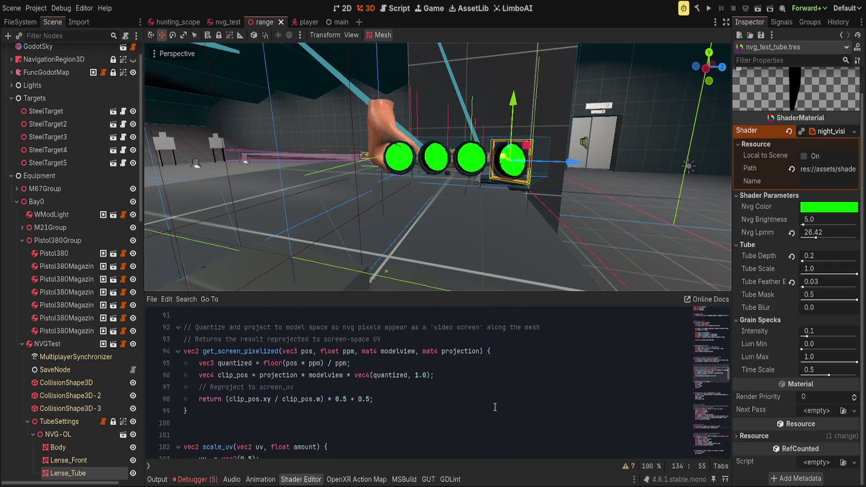
{"action": "scroll", "coordinate": [481, 407], "scroll_direction": "down", "scroll_amount": 6}
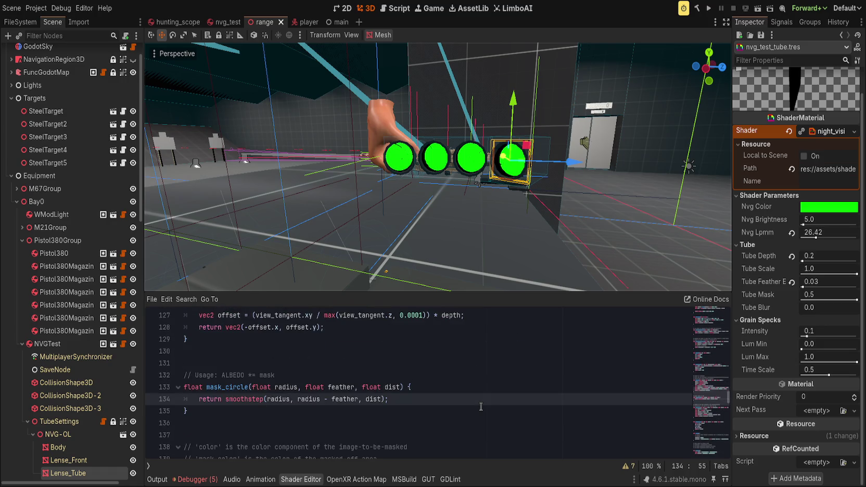
{"action": "scroll", "coordinate": [480, 407], "scroll_direction": "down", "scroll_amount": 20}
{"action": "scroll", "coordinate": [476, 405], "scroll_direction": "down", "scroll_amount": 4}
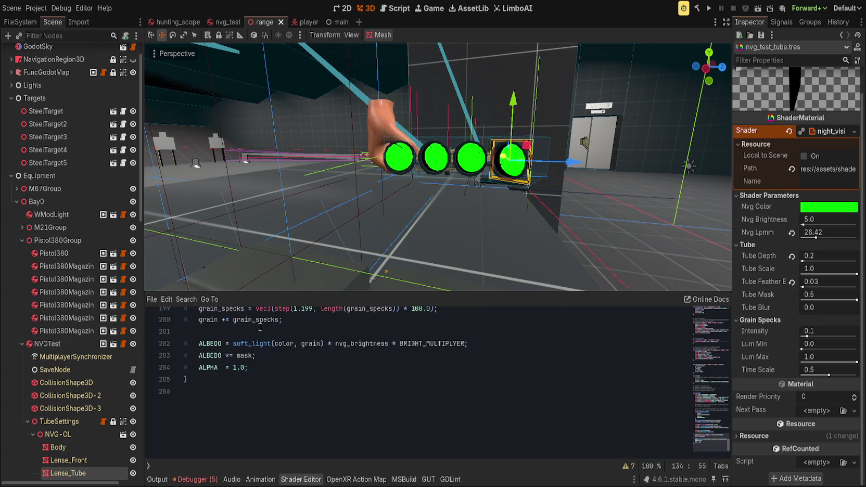
{"action": "scroll", "coordinate": [359, 419], "scroll_direction": "up", "scroll_amount": 2}
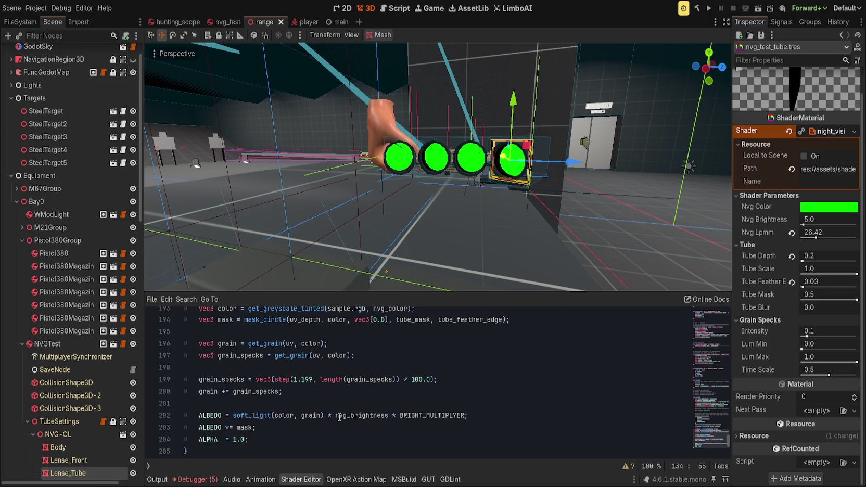
Step: Change line 202 to end with '* nvg_brightness * pow(nvg_power, 2.0);'
{"action": "left_click", "coordinate": [337, 416]}
{"action": "type", "text": "pow("}
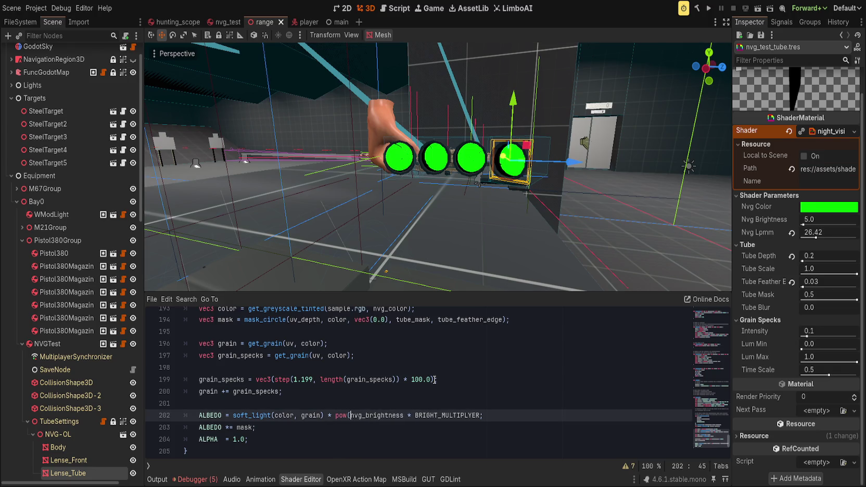
{"action": "key", "text": "ctrl+Right"}
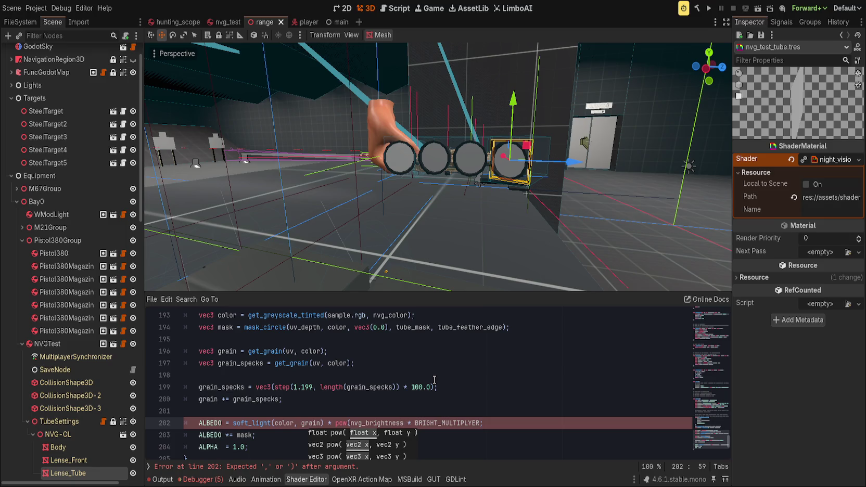
{"action": "key", "text": "BackSpace"}
{"action": "key", "text": "BackSpace"}
{"action": "key", "text": "BackSpace"}
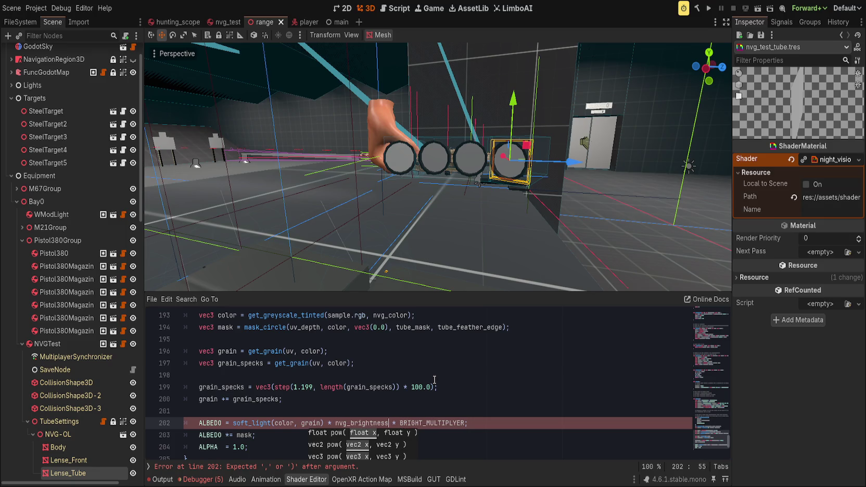
{"action": "key", "text": "Right"}
{"action": "type", "text": "* pow"}
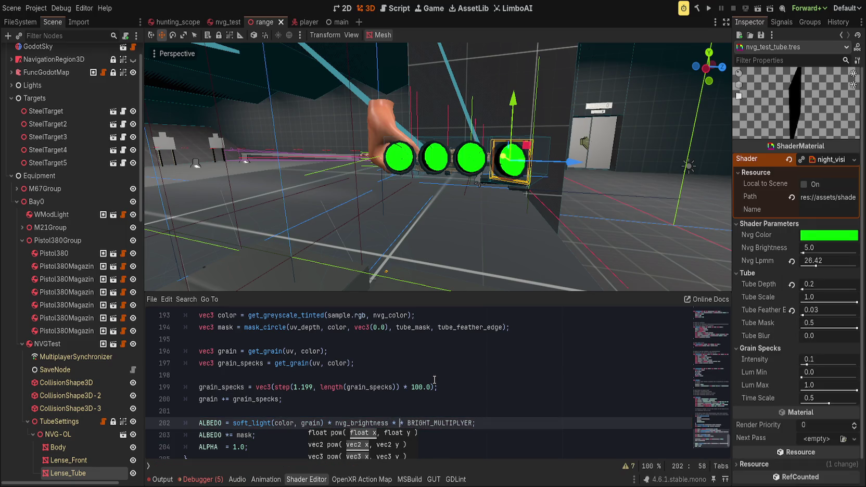
{"action": "type", "text": "("}
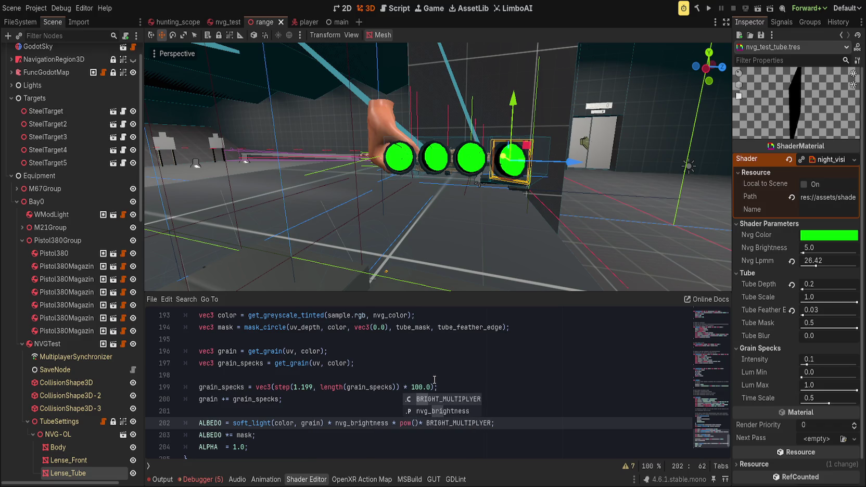
{"action": "type", "text": "power"}
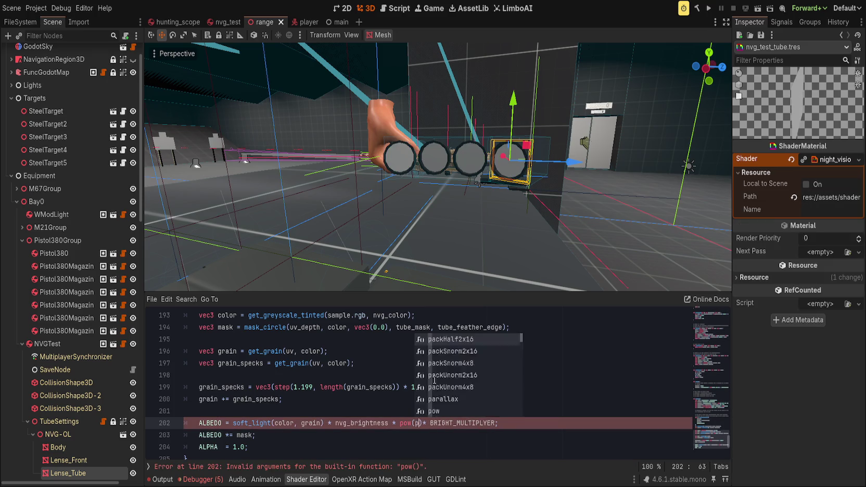
{"action": "key", "text": "Delete"}
{"action": "key", "text": "Delete"}
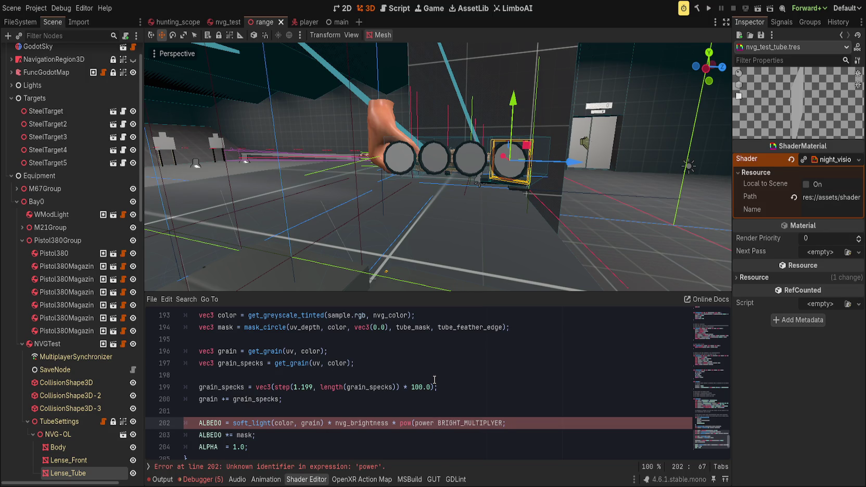
{"action": "type", "text": ", 2.0)"}
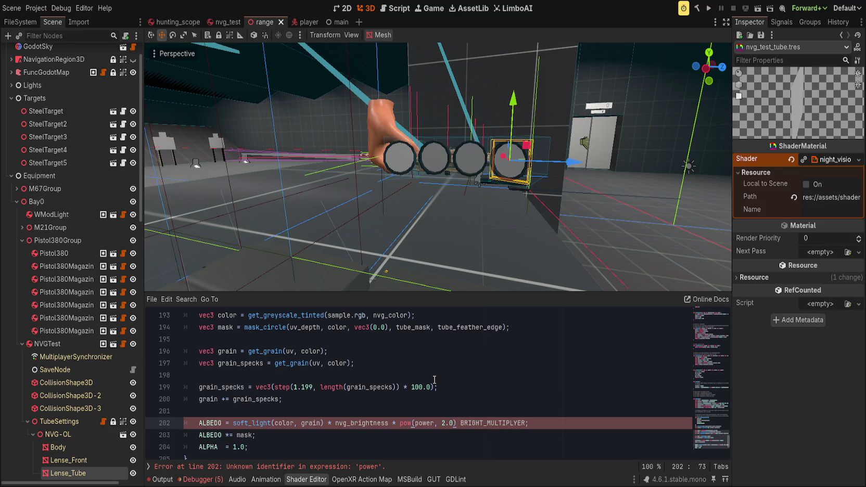
{"action": "key", "text": "shift+End"}
{"action": "type", "text": ";"}
{"action": "type", "text": "nvg_"}
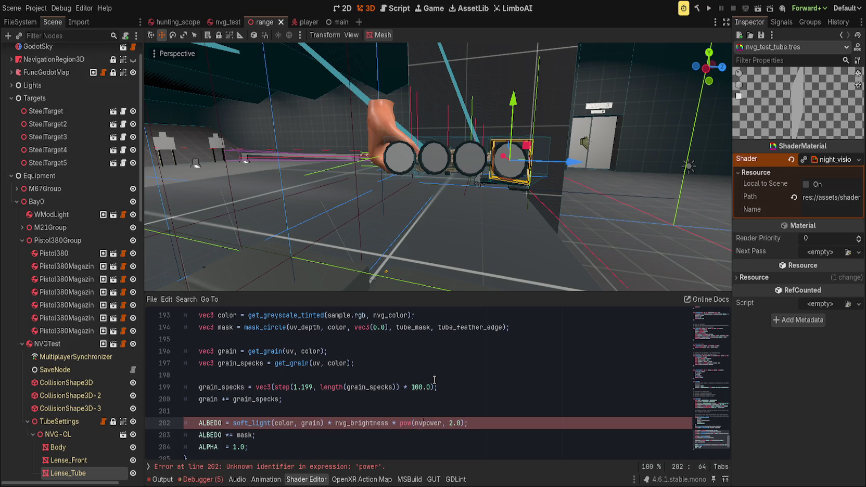
{"action": "key", "text": "End"}
Step: Declare 'uniform float nvg_power: hint_range(1.0, 10.0) = 1.0;' and save the shader
{"action": "double_click", "coordinate": [438, 422]}
{"action": "mouse_move", "coordinate": [710, 439]}
{"action": "left_mouse_down"}
{"action": "mouse_move", "coordinate": [702, 299]}
{"action": "mouse_move", "coordinate": [702, 313]}
{"action": "left_mouse_up"}
{"action": "key", "text": "ctrl+c"}
{"action": "scroll", "coordinate": [687, 333], "scroll_direction": "down", "scroll_amount": 4}
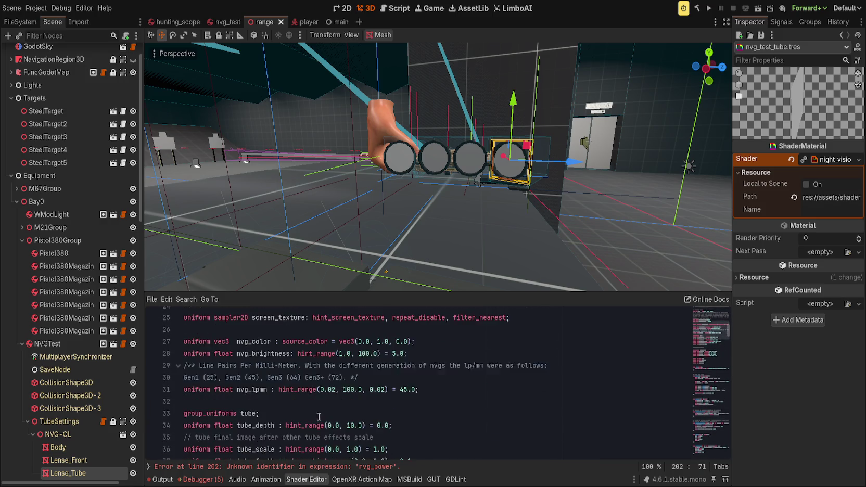
{"action": "left_click", "coordinate": [476, 349]}
{"action": "key", "text": "ctrl+shift+Return"}
{"action": "type", "text": "uniform float"}
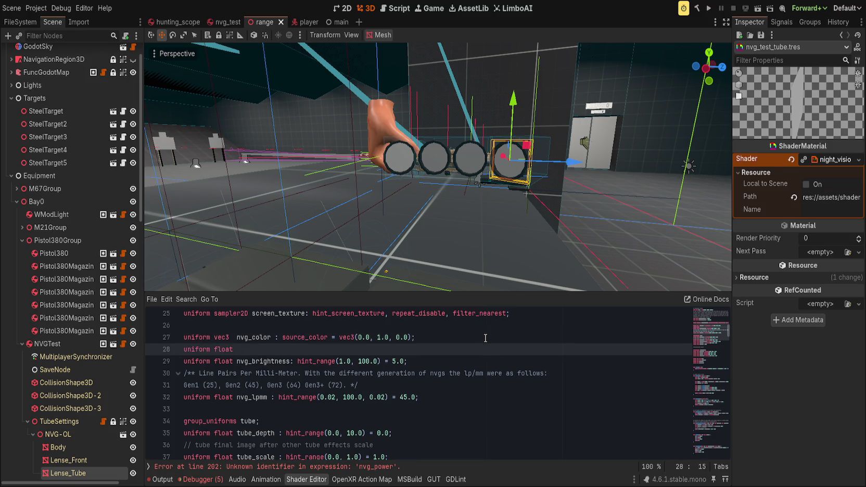
{"action": "key", "text": "ctrl+v"}
{"action": "type", "text": "_range(1.0,"}
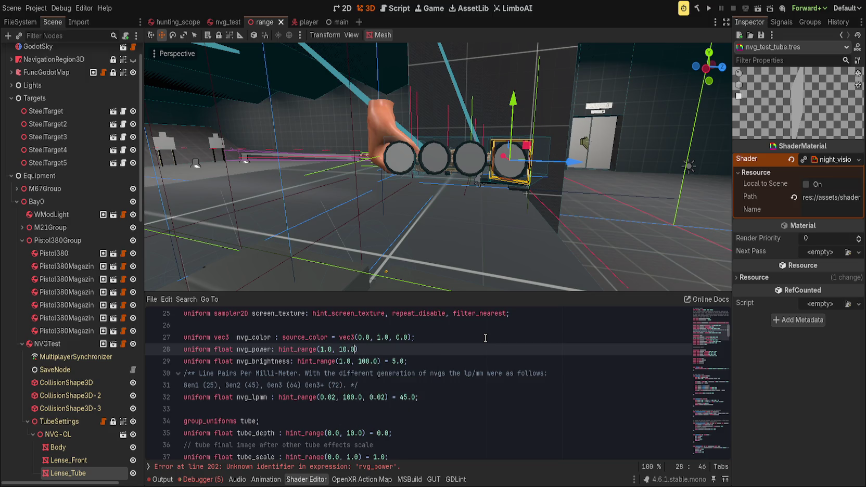
{"action": "type", "text": " 10.0) = 1.0;"}
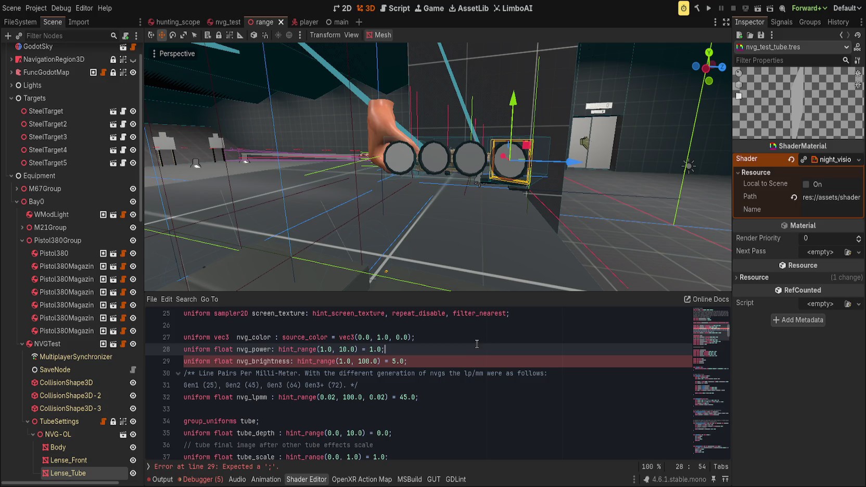
{"action": "key", "text": "ctrl+s"}
{"action": "scroll", "coordinate": [671, 247], "scroll_direction": "up", "scroll_amount": 3}
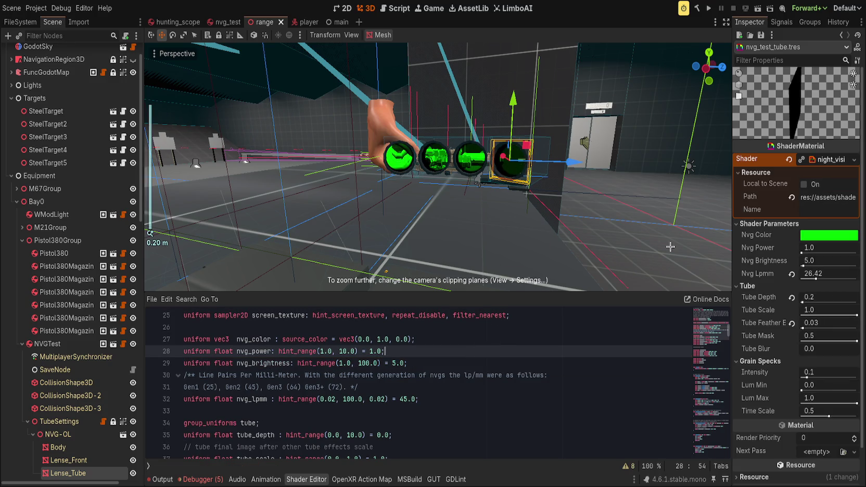
Step: Revert Nvg Lpmm to 45.0 and set Nvg Power to 2.0 after trying 4.0 and 10.0
{"action": "left_click", "coordinate": [791, 275]}
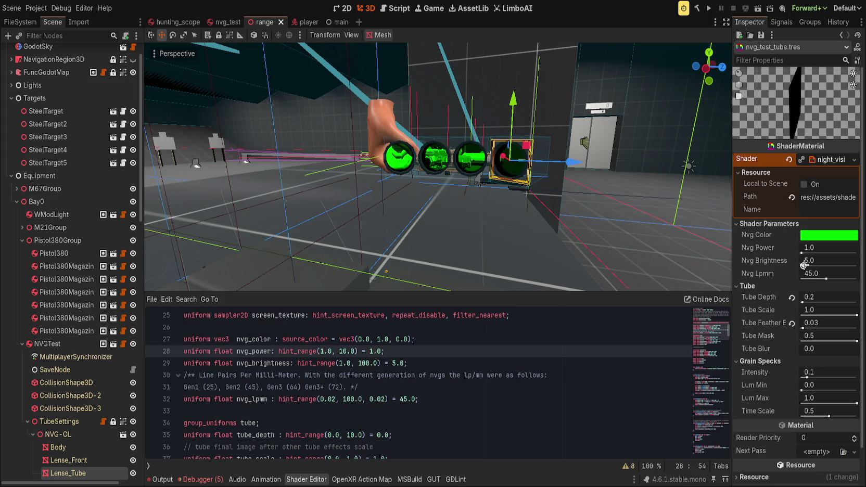
{"action": "mouse_move", "coordinate": [802, 252]}
{"action": "left_mouse_down"}
{"action": "mouse_move", "coordinate": [848, 252]}
{"action": "mouse_move", "coordinate": [802, 252]}
{"action": "mouse_move", "coordinate": [813, 259]}
{"action": "mouse_move", "coordinate": [822, 252]}
{"action": "mouse_move", "coordinate": [804, 251]}
{"action": "mouse_move", "coordinate": [830, 262]}
{"action": "mouse_move", "coordinate": [815, 259]}
{"action": "mouse_move", "coordinate": [832, 252]}
{"action": "mouse_move", "coordinate": [802, 253]}
{"action": "left_mouse_up"}
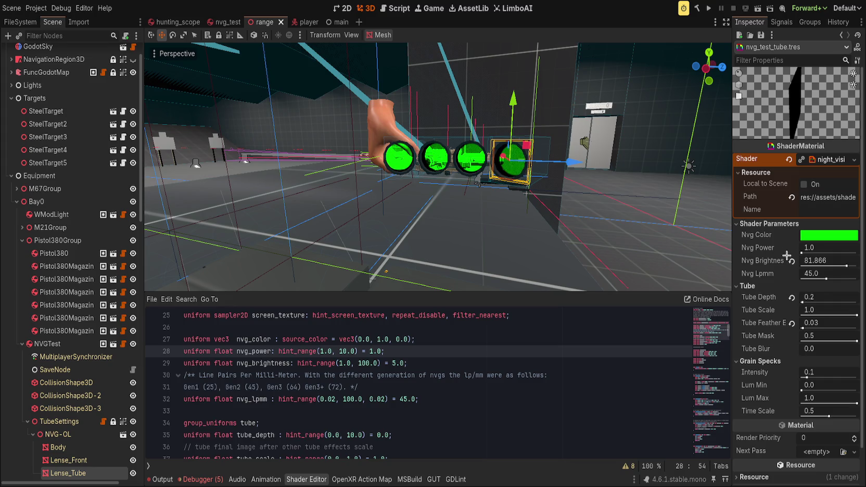
{"action": "left_click_drag", "start_coordinate": [800, 252], "coordinate": [821, 253]}
{"action": "left_click", "coordinate": [816, 253]}
{"action": "type", "text": "4"}
{"action": "left_click", "coordinate": [791, 261]}
{"action": "left_click_drag", "start_coordinate": [825, 253], "coordinate": [858, 251]}
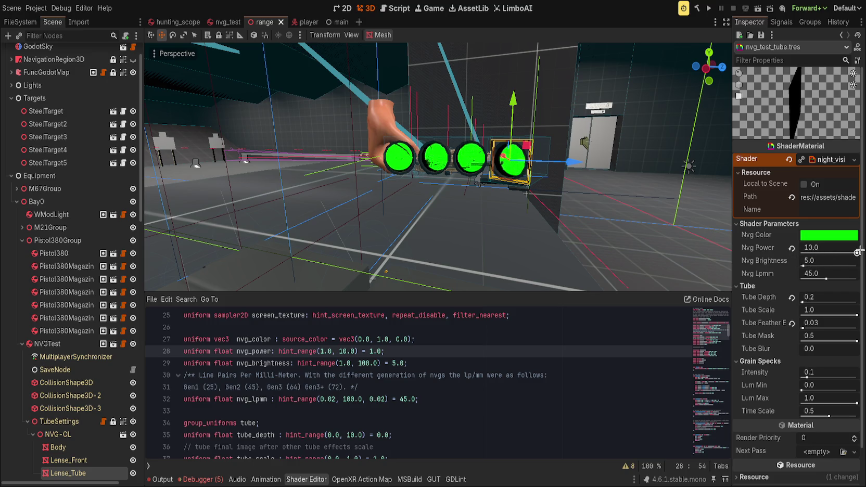
{"action": "left_click", "coordinate": [817, 249]}
{"action": "type", "text": "2"}
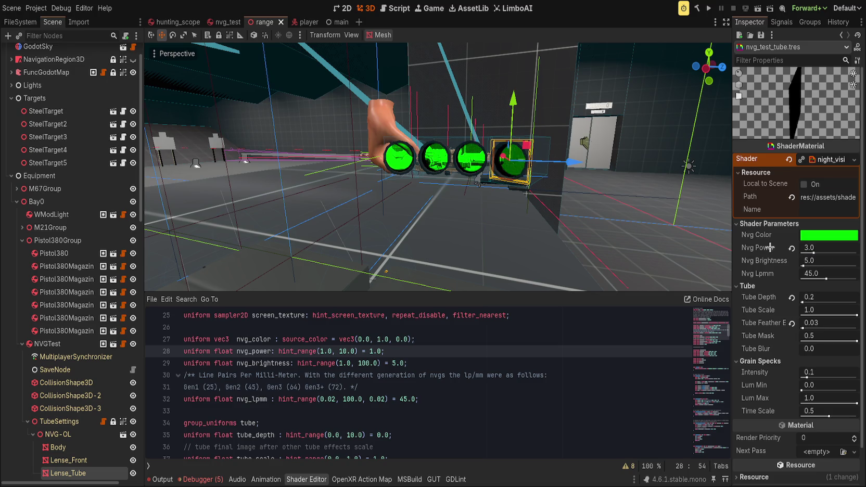
{"action": "key", "text": "Return"}
Step: Set Nvg Brightness to 50.0 and view the glowing lenses from above
{"action": "left_click_drag", "start_coordinate": [812, 260], "coordinate": [821, 260]}
{"action": "left_click", "coordinate": [821, 259]}
{"action": "type", "text": "50"}
{"action": "key", "text": "Return"}
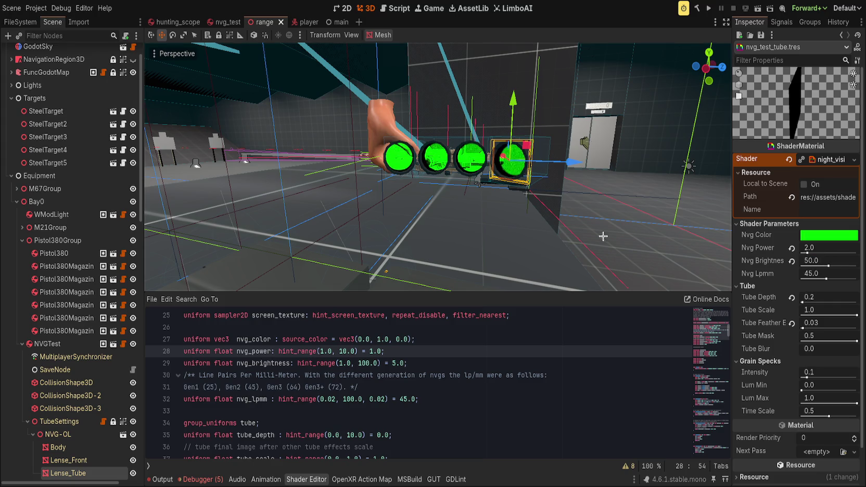
{"action": "left_click_drag", "start_coordinate": [420, 159], "coordinate": [385, 198]}
Step: Rotate the selected lens edge-on, then undo the rotation and clear the selection
{"action": "key", "text": "e"}
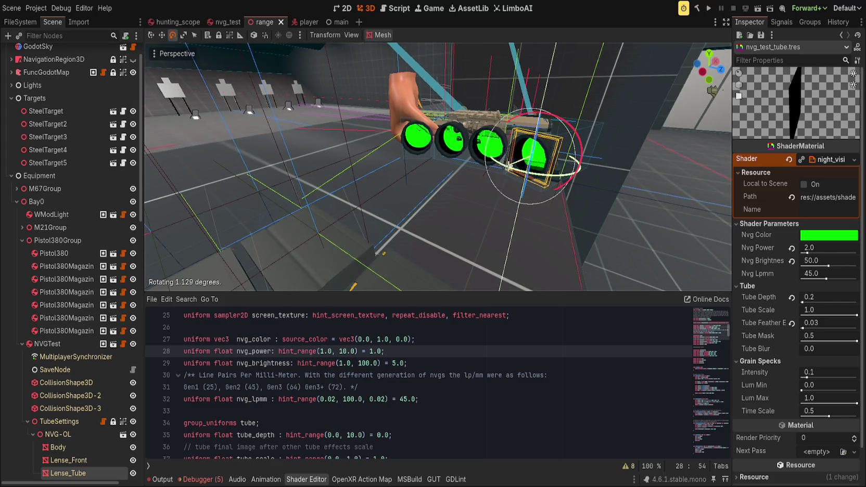
{"action": "scroll", "coordinate": [517, 174], "scroll_direction": "up", "scroll_amount": 3}
{"action": "mouse_move", "coordinate": [521, 166]}
{"action": "left_mouse_down"}
{"action": "mouse_move", "coordinate": [545, 156]}
{"action": "mouse_move", "coordinate": [494, 196]}
{"action": "mouse_move", "coordinate": [463, 183]}
{"action": "left_mouse_up"}
{"action": "key", "text": "w"}
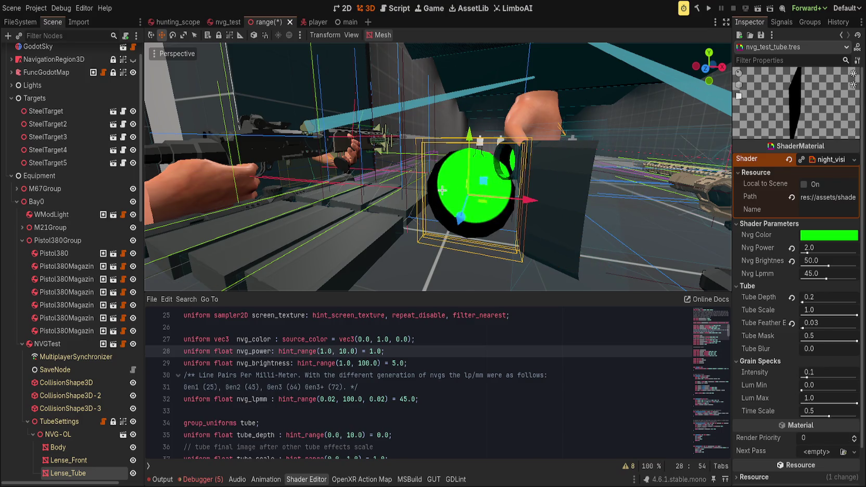
{"action": "scroll", "coordinate": [448, 175], "scroll_direction": "up", "scroll_amount": 3}
{"action": "scroll", "coordinate": [438, 169], "scroll_direction": "down", "scroll_amount": 5}
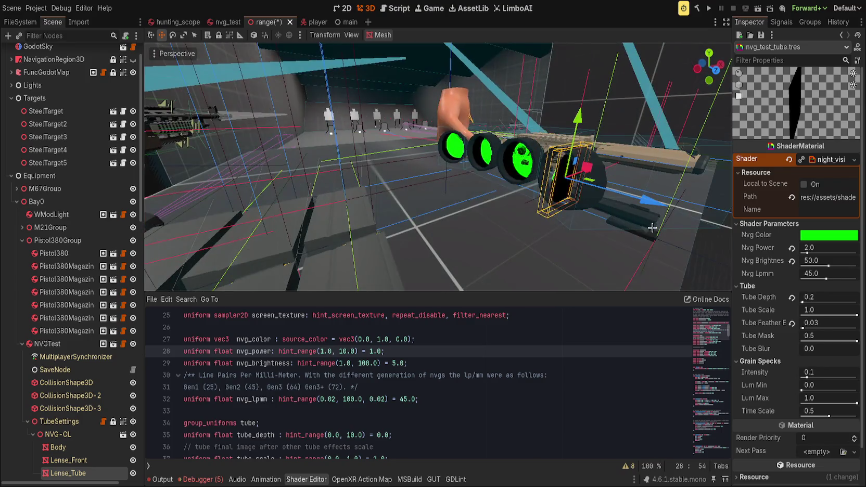
{"action": "key", "text": "ctrl+s"}
{"action": "left_click", "coordinate": [166, 211]}
Step: Select and frame the NVGTest goggles, then reset their Transform rotation to 0
{"action": "left_click", "coordinate": [93, 345]}
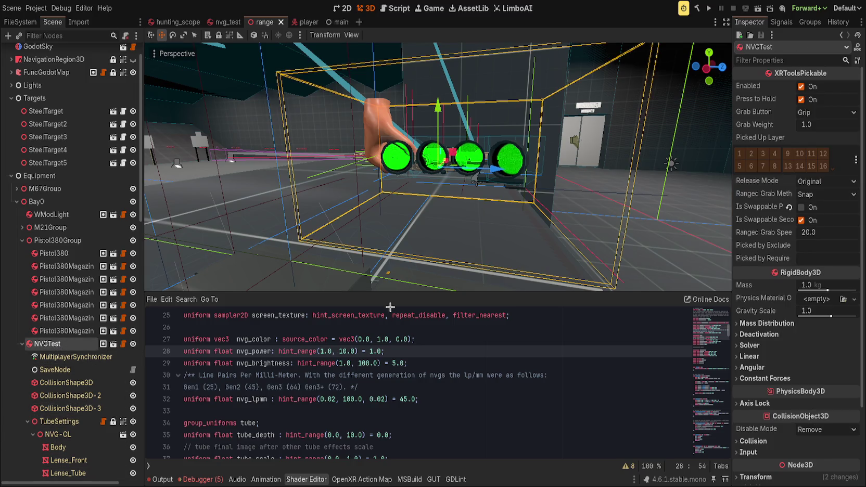
{"action": "key", "text": "f"}
{"action": "key", "text": "e"}
{"action": "mouse_move", "coordinate": [417, 200]}
{"action": "left_mouse_down"}
{"action": "mouse_move", "coordinate": [458, 195]}
{"action": "mouse_move", "coordinate": [532, 142]}
{"action": "mouse_move", "coordinate": [381, 108]}
{"action": "mouse_move", "coordinate": [411, 112]}
{"action": "left_mouse_up"}
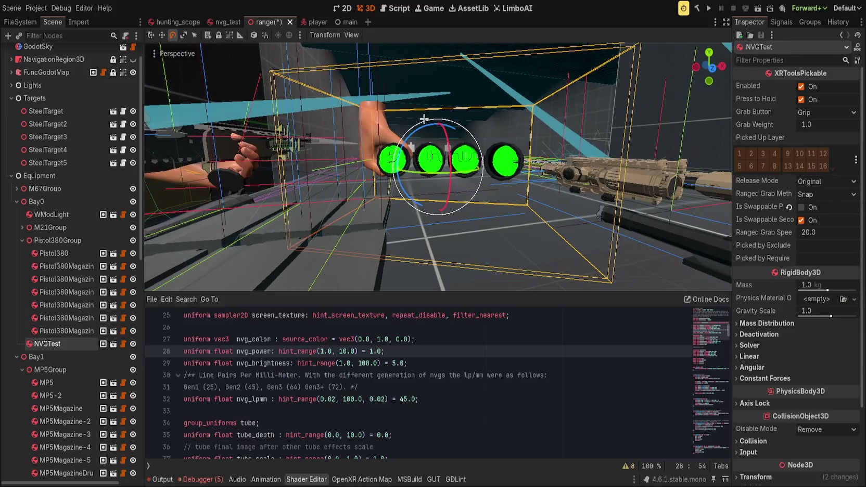
{"action": "scroll", "coordinate": [739, 345], "scroll_direction": "down", "scroll_amount": 4}
{"action": "left_click", "coordinate": [755, 380]}
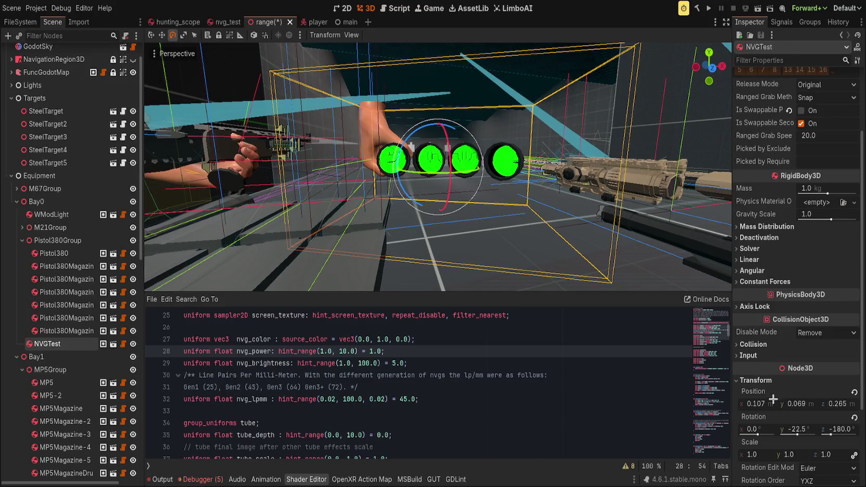
{"action": "left_click", "coordinate": [854, 417]}
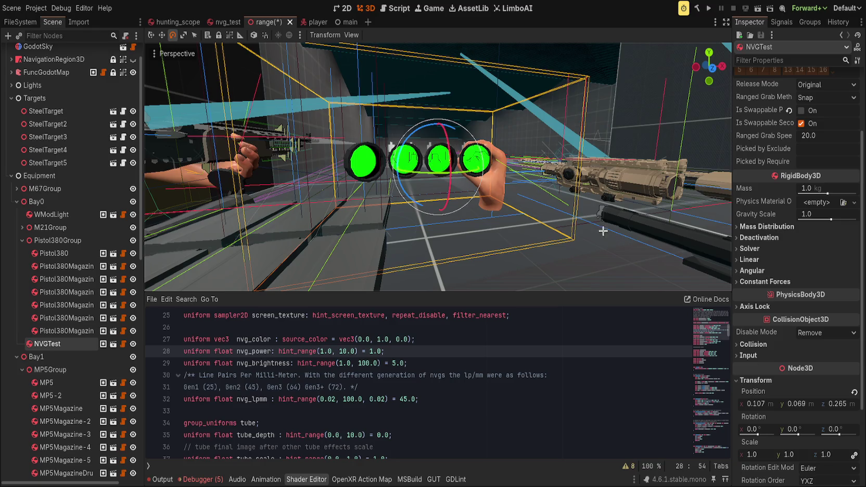
Step: Save the range scene and show the Output log's shader compilation errors
{"action": "scroll", "coordinate": [555, 218], "scroll_direction": "up", "scroll_amount": 2}
{"action": "scroll", "coordinate": [601, 218], "scroll_direction": "up", "scroll_amount": 1}
{"action": "left_click_drag", "start_coordinate": [601, 218], "coordinate": [583, 179]}
{"action": "key", "text": "ctrl+s"}
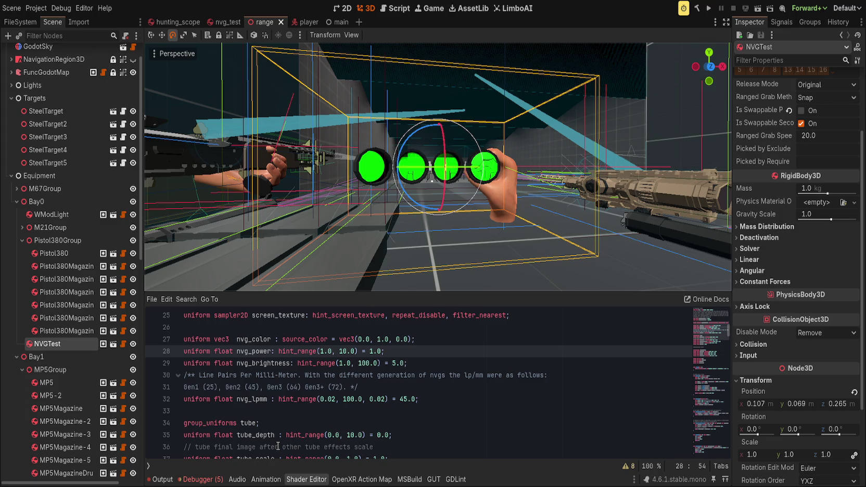
{"action": "left_click", "coordinate": [158, 479]}
Step: Clear the Output log, check the Debugger's Errors list, then close the bottom panel
{"action": "left_click", "coordinate": [159, 479]}
{"action": "left_click", "coordinate": [158, 479]}
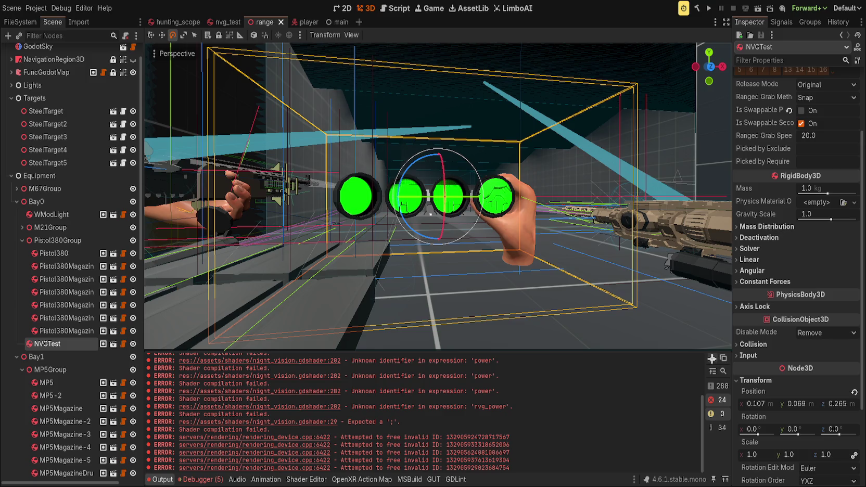
{"action": "left_click", "coordinate": [715, 358]}
{"action": "left_click", "coordinate": [203, 479]}
{"action": "left_click", "coordinate": [204, 334]}
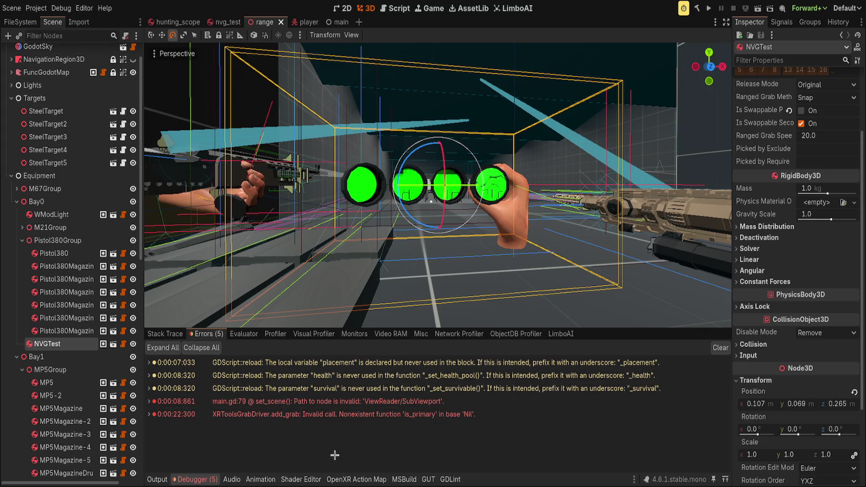
{"action": "left_click", "coordinate": [198, 479]}
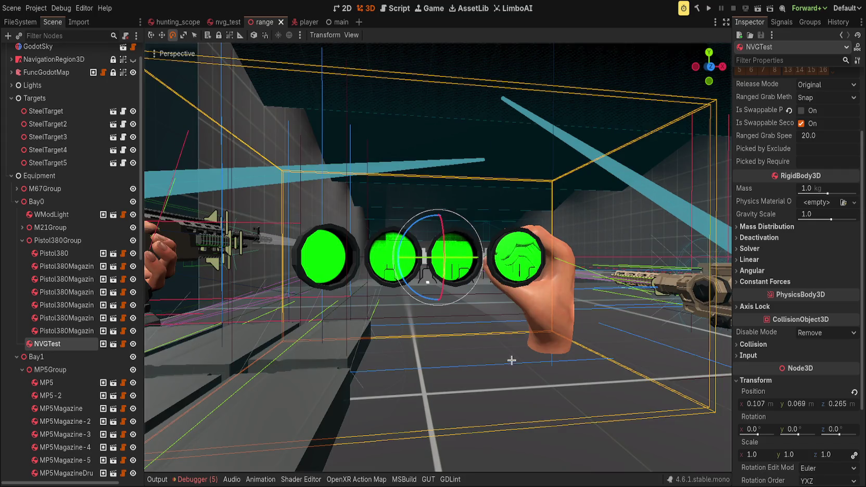
{"action": "scroll", "coordinate": [531, 341], "scroll_direction": "down", "scroll_amount": 3}
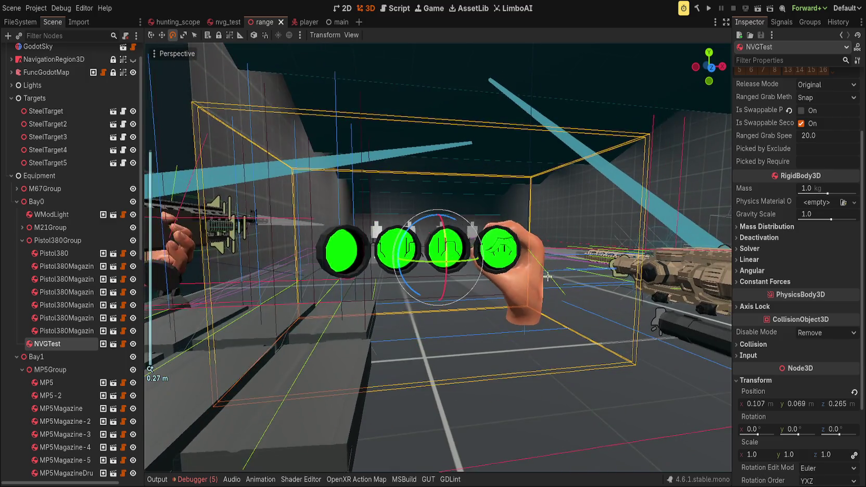
{"action": "scroll", "coordinate": [543, 342], "scroll_direction": "down", "scroll_amount": 10}
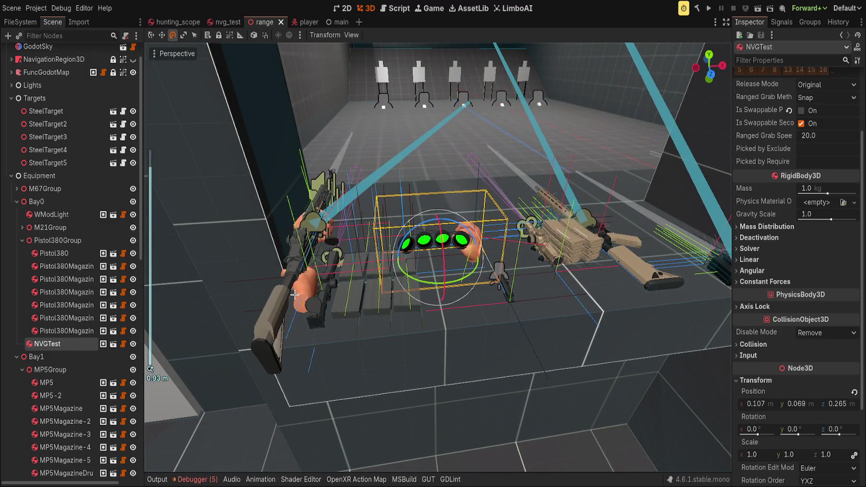
Step: Check the M21EBR rifle, save the range scene, and orbit toward the bench
{"action": "left_click", "coordinate": [315, 221]}
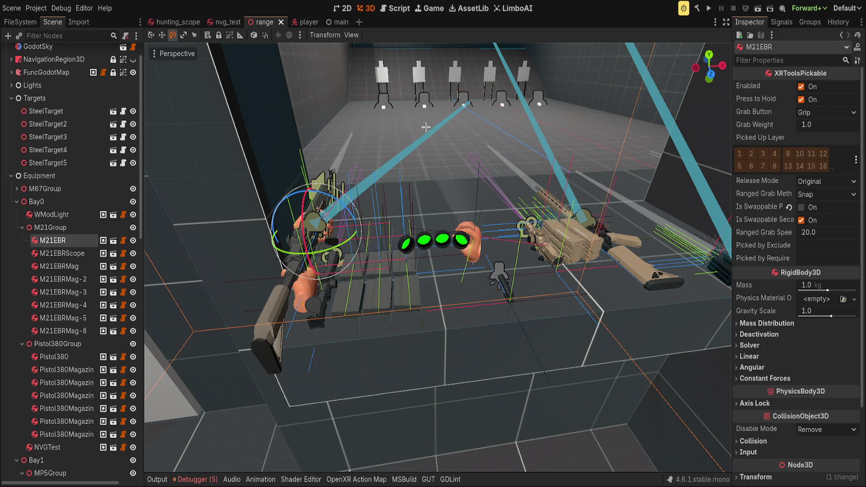
{"action": "left_click", "coordinate": [446, 182]}
{"action": "key", "text": "ctrl+s"}
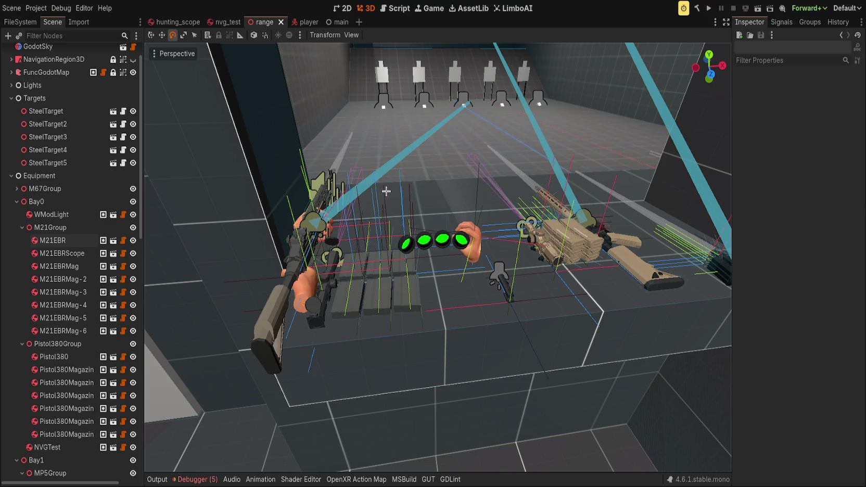
{"action": "mouse_move", "coordinate": [440, 220]}
{"action": "left_mouse_down"}
{"action": "mouse_move", "coordinate": [456, 150]}
{"action": "mouse_move", "coordinate": [400, 129]}
{"action": "mouse_move", "coordinate": [423, 137]}
{"action": "mouse_move", "coordinate": [264, 143]}
{"action": "mouse_move", "coordinate": [264, 159]}
{"action": "mouse_move", "coordinate": [346, 179]}
{"action": "mouse_move", "coordinate": [458, 184]}
{"action": "left_mouse_up"}
{"action": "scroll", "coordinate": [468, 185], "scroll_direction": "up", "scroll_amount": 3}
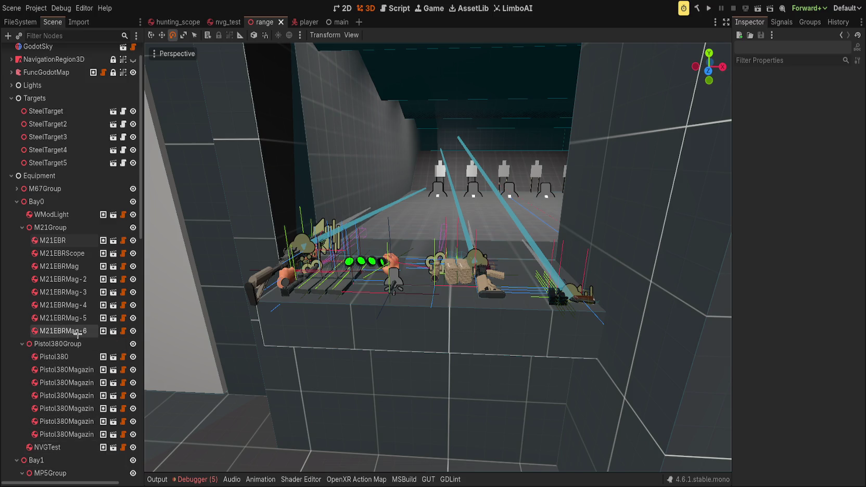
Step: Collapse M21Group and Pistol380Group in the Scene dock, review Bay0 and the targets, and save
{"action": "left_click", "coordinate": [52, 227]}
{"action": "left_click", "coordinate": [22, 227]}
{"action": "left_click", "coordinate": [22, 241]}
{"action": "left_click", "coordinate": [52, 240]}
{"action": "left_click", "coordinate": [47, 253]}
{"action": "left_click", "coordinate": [52, 226]}
{"action": "left_click", "coordinate": [37, 201]}
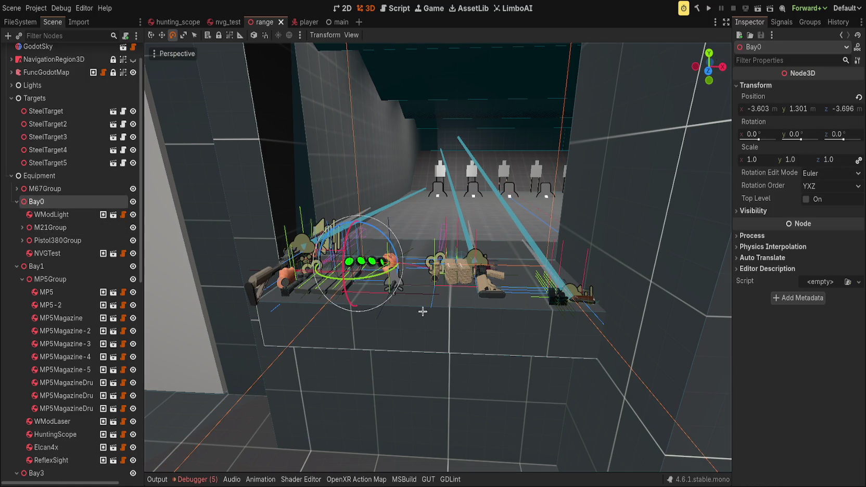
{"action": "left_click", "coordinate": [438, 192]}
{"action": "left_click", "coordinate": [457, 209]}
{"action": "key", "text": "ctrl+s"}
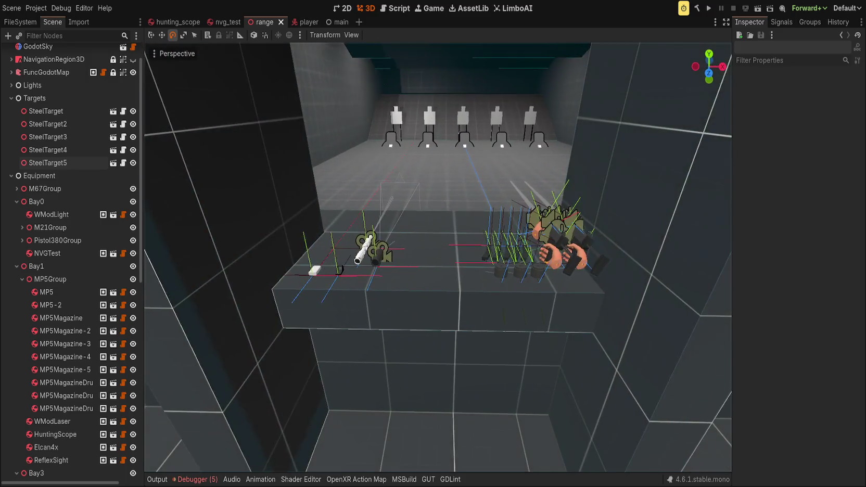
Step: Zoom in and out across the range, then stop flying the camera
{"action": "scroll", "coordinate": [536, 191], "scroll_direction": "up", "scroll_amount": 2}
{"action": "scroll", "coordinate": [437, 257], "scroll_direction": "down", "scroll_amount": 8}
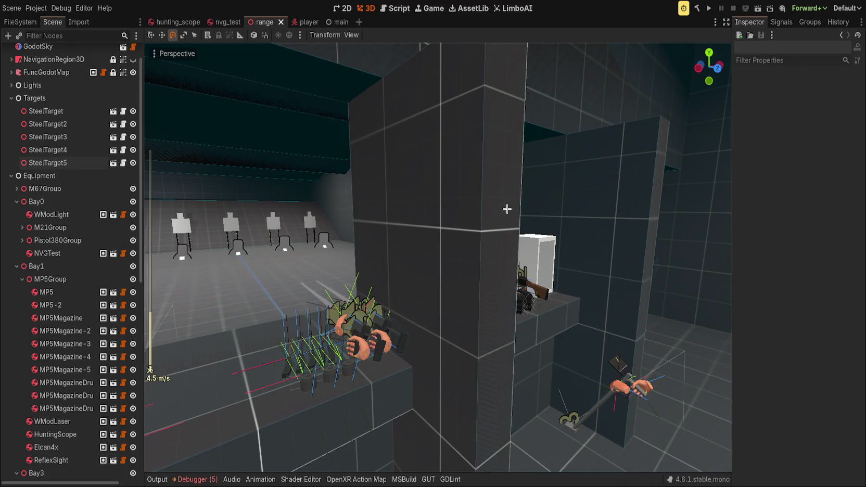
{"action": "scroll", "coordinate": [507, 209], "scroll_direction": "up", "scroll_amount": 4}
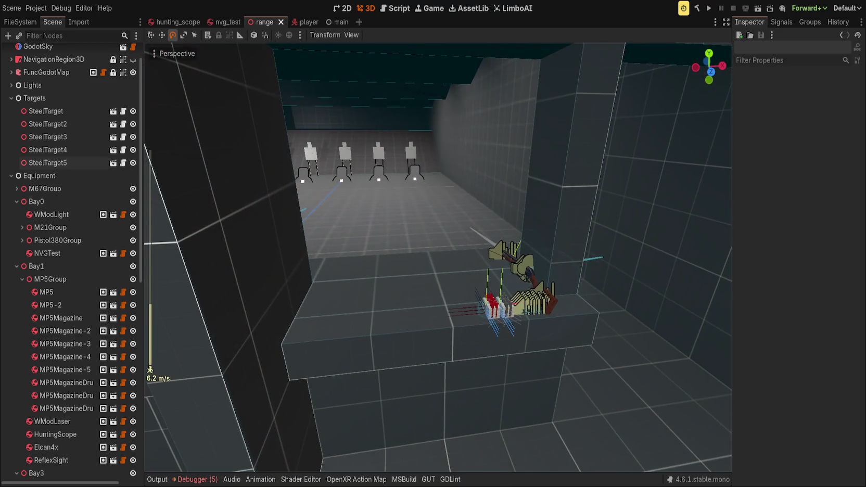
{"action": "scroll", "coordinate": [437, 257], "scroll_direction": "down", "scroll_amount": 8}
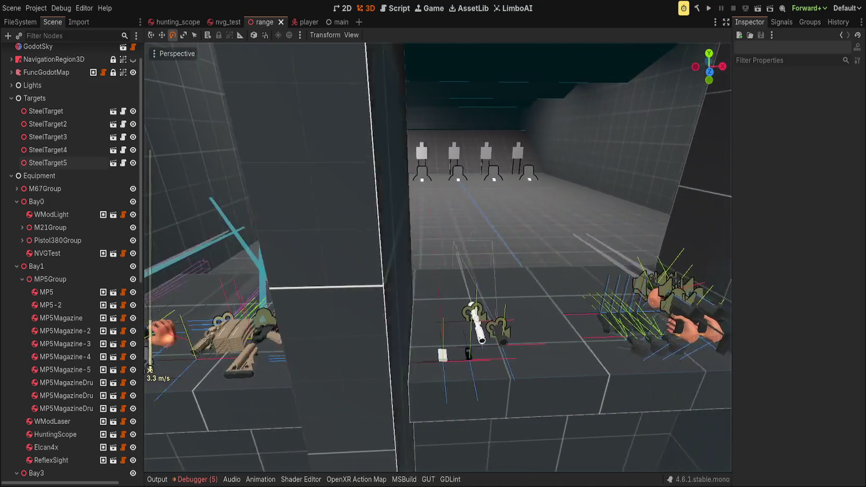
{"action": "key", "text": "s"}
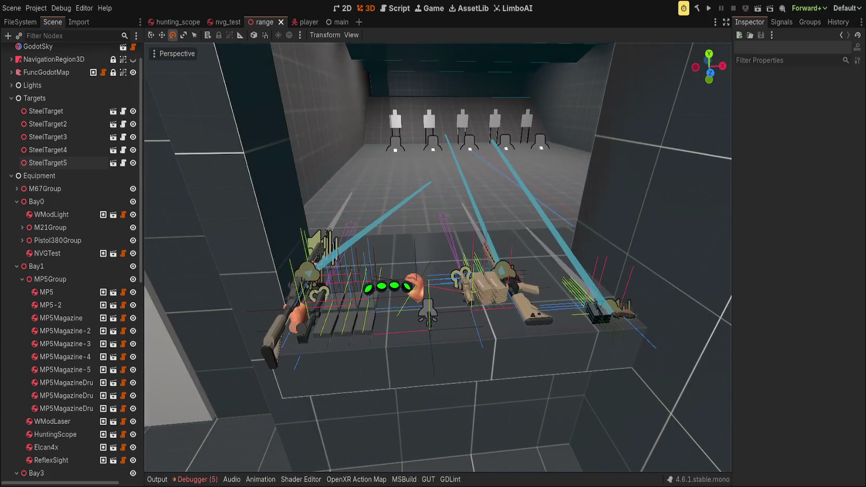
Step: Inspect the green-glowing NVGTest goggles and the scope on the Bay0 bench up close
{"action": "left_click", "coordinate": [399, 274]}
{"action": "scroll", "coordinate": [417, 255], "scroll_direction": "up", "scroll_amount": 5}
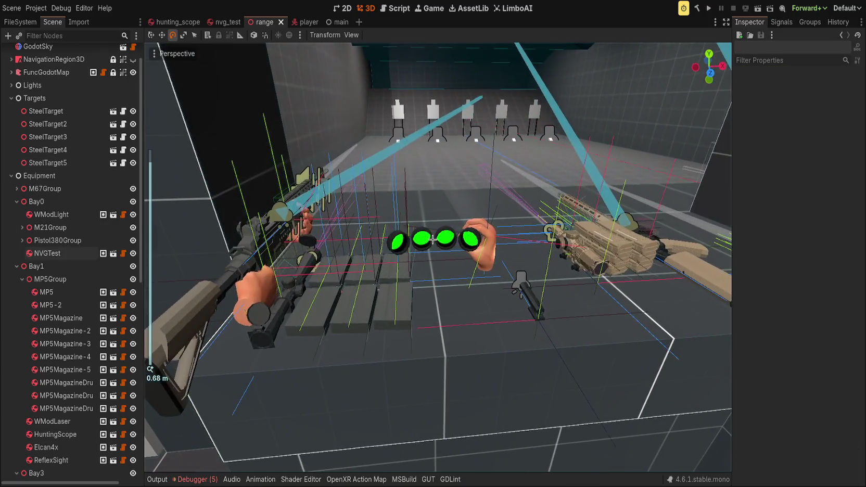
{"action": "mouse_move", "coordinate": [432, 240]}
{"action": "left_mouse_down"}
{"action": "mouse_move", "coordinate": [509, 242]}
{"action": "mouse_move", "coordinate": [544, 300]}
{"action": "mouse_move", "coordinate": [466, 287]}
{"action": "mouse_move", "coordinate": [437, 252]}
{"action": "mouse_move", "coordinate": [407, 264]}
{"action": "left_mouse_up"}
{"action": "scroll", "coordinate": [510, 242], "scroll_direction": "up", "scroll_amount": 2}
{"action": "scroll", "coordinate": [466, 288], "scroll_direction": "up", "scroll_amount": 3}
{"action": "mouse_move", "coordinate": [525, 313]}
{"action": "left_mouse_down"}
{"action": "mouse_move", "coordinate": [617, 282]}
{"action": "mouse_move", "coordinate": [447, 326]}
{"action": "mouse_move", "coordinate": [531, 346]}
{"action": "left_mouse_up"}
{"action": "scroll", "coordinate": [617, 282], "scroll_direction": "down", "scroll_amount": 3}
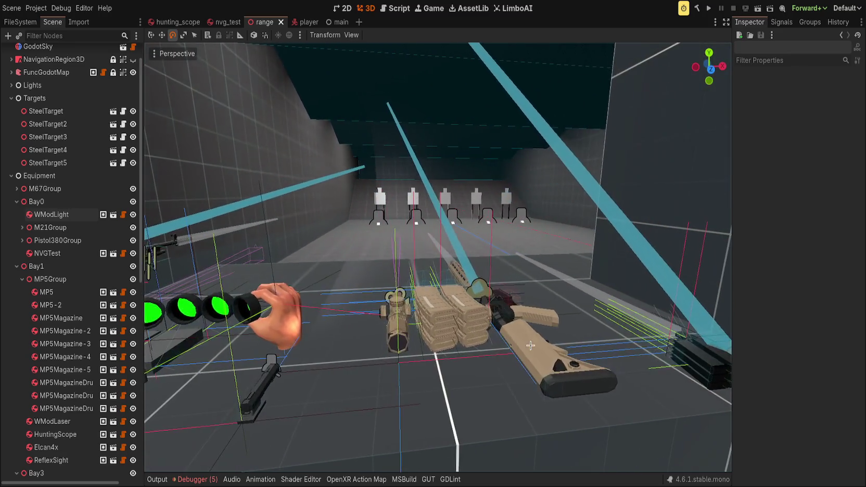
{"action": "left_click", "coordinate": [406, 341]}
{"action": "scroll", "coordinate": [782, 349], "scroll_direction": "down", "scroll_amount": 3}
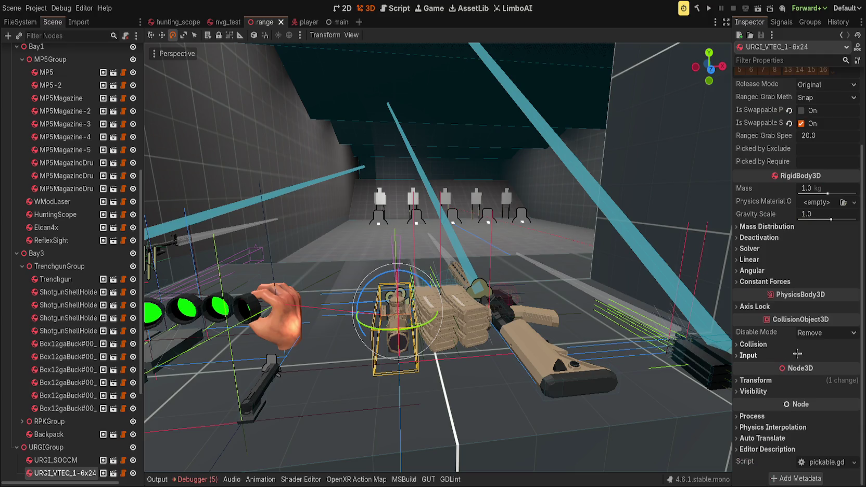
{"action": "left_click", "coordinate": [539, 211]}
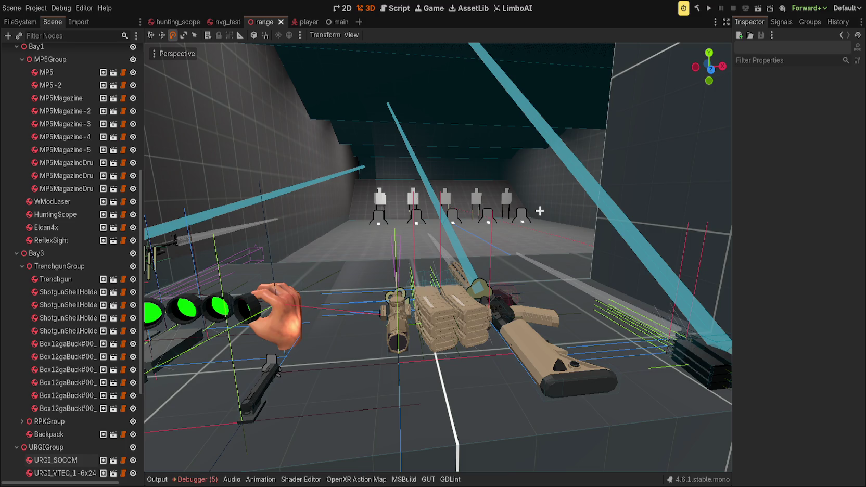
{"action": "mouse_move", "coordinate": [483, 306]}
{"action": "left_mouse_down"}
{"action": "mouse_move", "coordinate": [646, 319]}
{"action": "mouse_move", "coordinate": [488, 294]}
{"action": "left_mouse_up"}
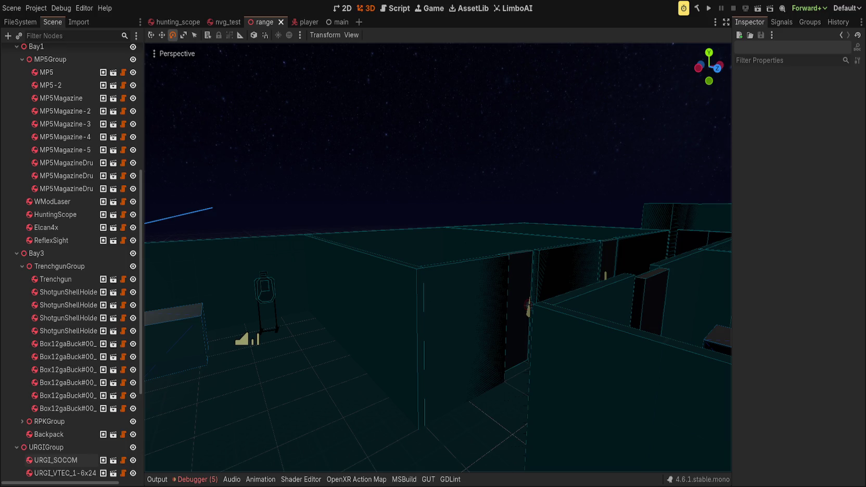
{"action": "left_click_drag", "start_coordinate": [619, 280], "coordinate": [596, 282]}
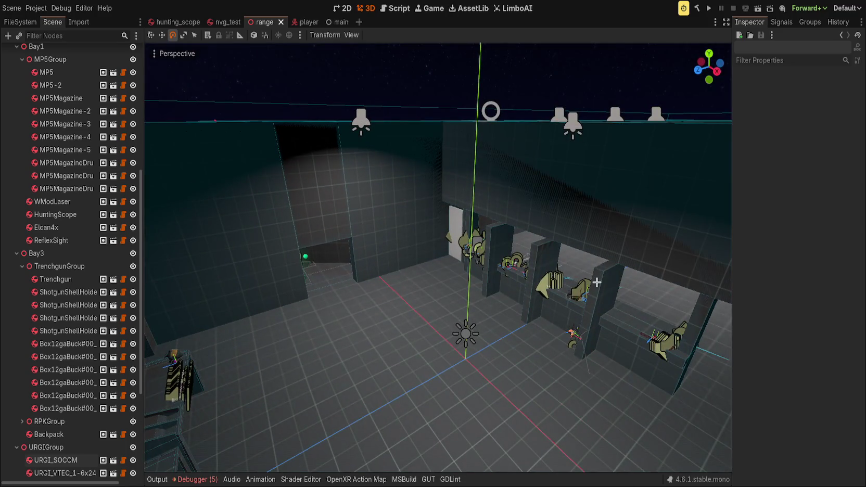
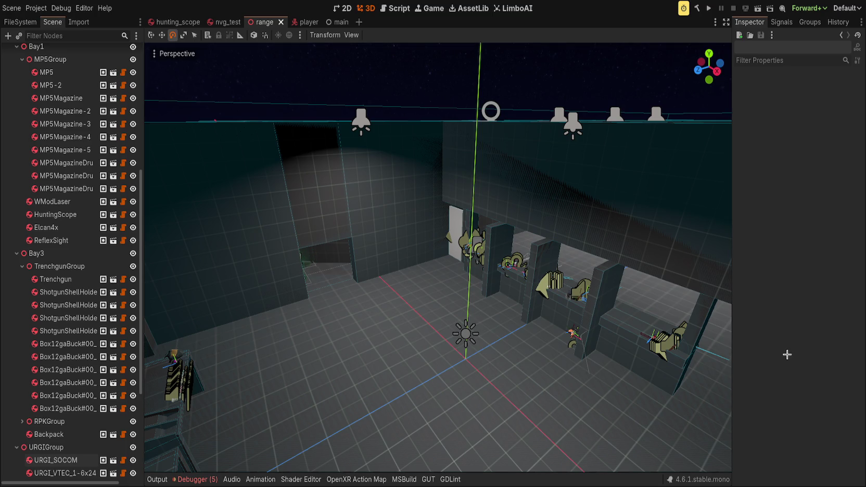
Step: Fly the view toward the shooting booths with the Move tool active, then save range.tscn
{"action": "scroll", "coordinate": [690, 362], "scroll_direction": "up", "scroll_amount": 3}
{"action": "key", "text": "w"}
{"action": "left_click_drag", "start_coordinate": [574, 289], "coordinate": [680, 305]}
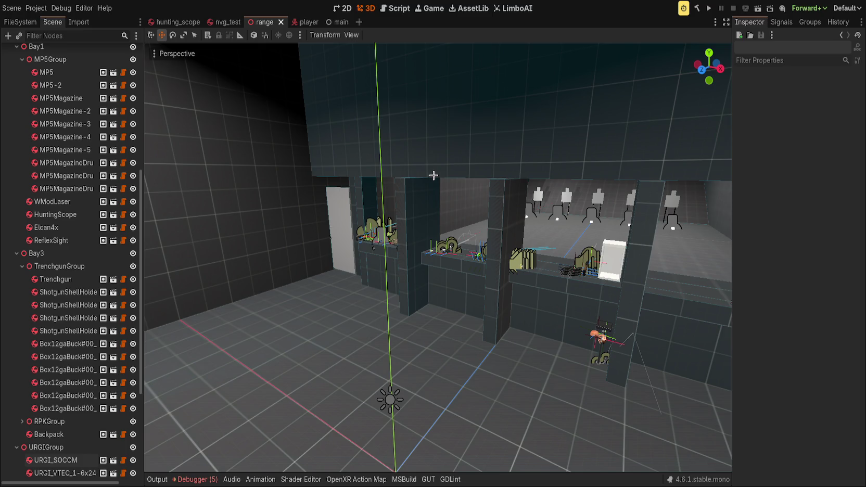
{"action": "key", "text": "ctrl+s"}
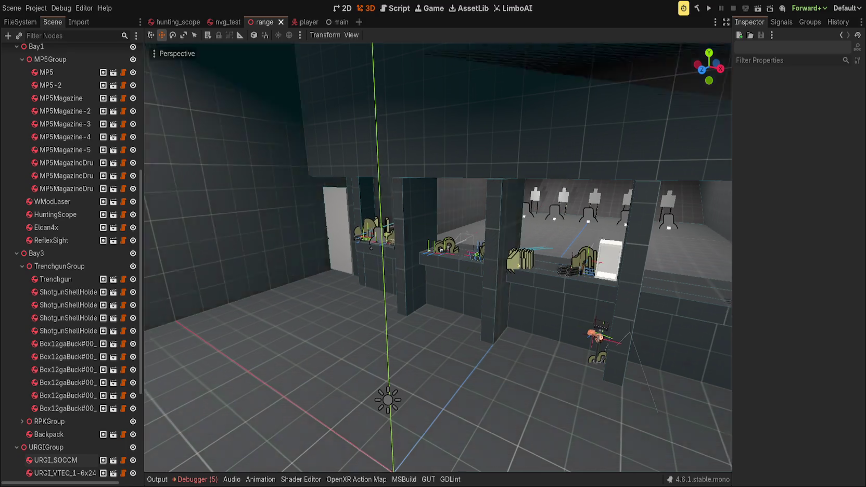
Step: Frame the URGI_SOCOM pistol and orbit over the bench for a higher view of the range
{"action": "key", "text": "f"}
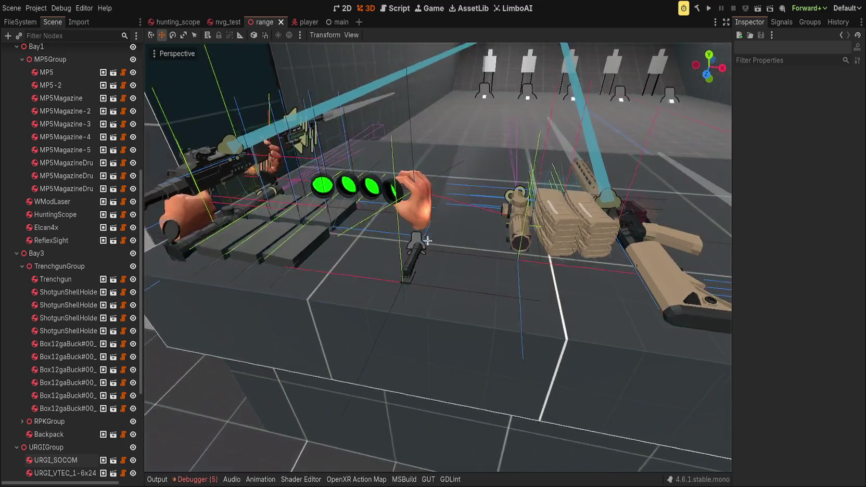
{"action": "mouse_move", "coordinate": [427, 241]}
{"action": "left_mouse_down"}
{"action": "mouse_move", "coordinate": [476, 257]}
{"action": "mouse_move", "coordinate": [480, 173]}
{"action": "mouse_move", "coordinate": [482, 211]}
{"action": "left_mouse_up"}
{"action": "left_click", "coordinate": [476, 180]}
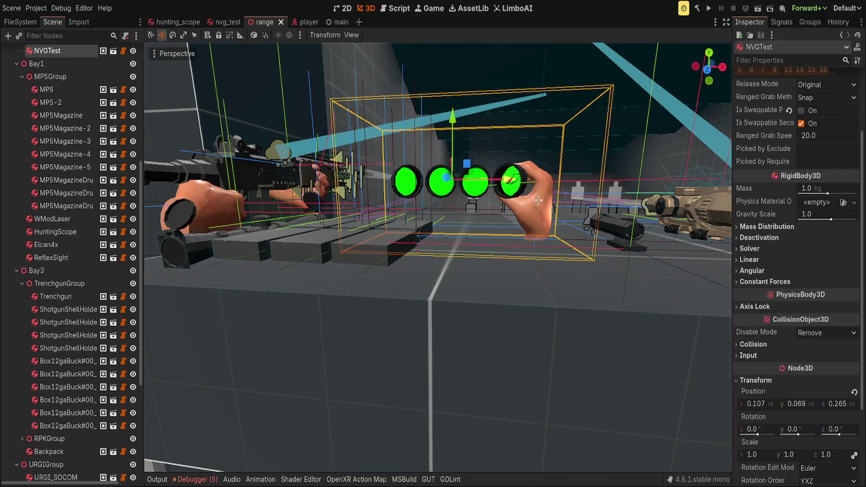
{"action": "left_click", "coordinate": [536, 162]}
{"action": "left_click_drag", "start_coordinate": [536, 162], "coordinate": [536, 209]}
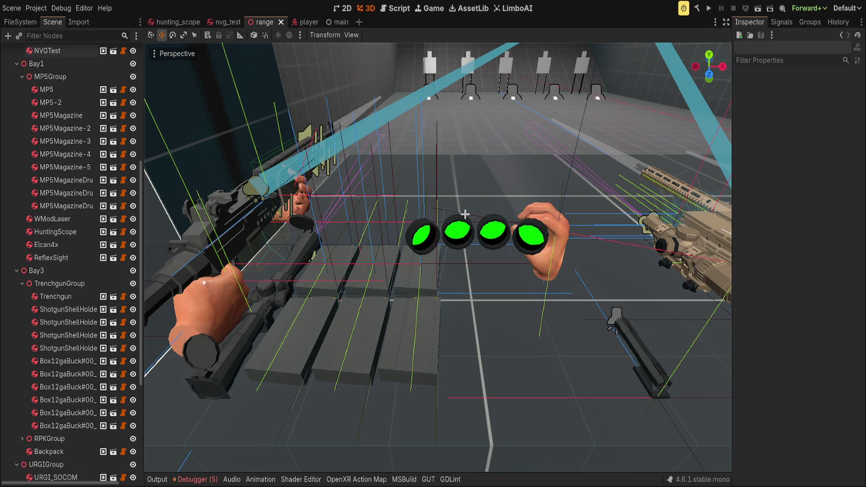
Step: Focus the NVGTest binoculars and orbit until their green lenses face the view head-on
{"action": "left_click", "coordinate": [458, 234]}
{"action": "key", "text": "f"}
{"action": "left_click_drag", "start_coordinate": [491, 178], "coordinate": [495, 266]}
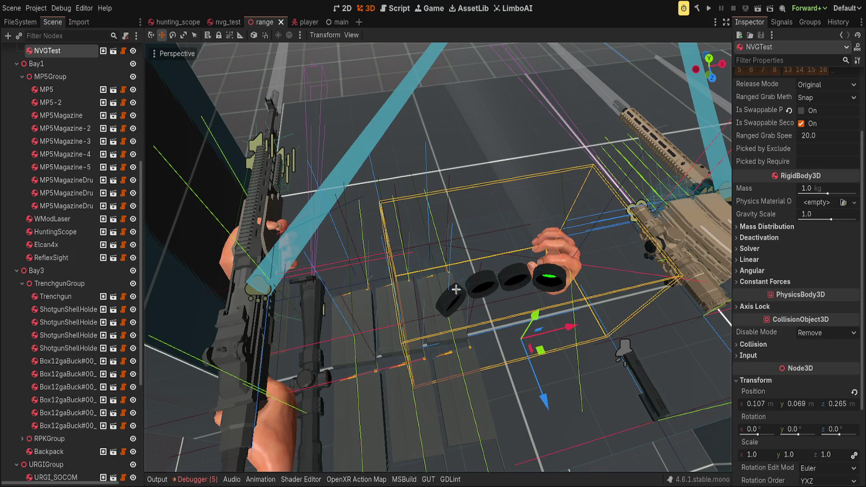
{"action": "left_click_drag", "start_coordinate": [453, 292], "coordinate": [400, 226]}
{"action": "scroll", "coordinate": [429, 200], "scroll_direction": "up", "scroll_amount": 5}
{"action": "mouse_move", "coordinate": [429, 200]}
{"action": "left_mouse_down"}
{"action": "mouse_move", "coordinate": [344, 178]}
{"action": "mouse_move", "coordinate": [343, 133]}
{"action": "mouse_move", "coordinate": [358, 153]}
{"action": "mouse_move", "coordinate": [344, 166]}
{"action": "mouse_move", "coordinate": [350, 154]}
{"action": "mouse_move", "coordinate": [411, 135]}
{"action": "mouse_move", "coordinate": [440, 151]}
{"action": "mouse_move", "coordinate": [454, 121]}
{"action": "mouse_move", "coordinate": [453, 151]}
{"action": "left_mouse_up"}
{"action": "left_click_drag", "start_coordinate": [550, 119], "coordinate": [438, 190]}
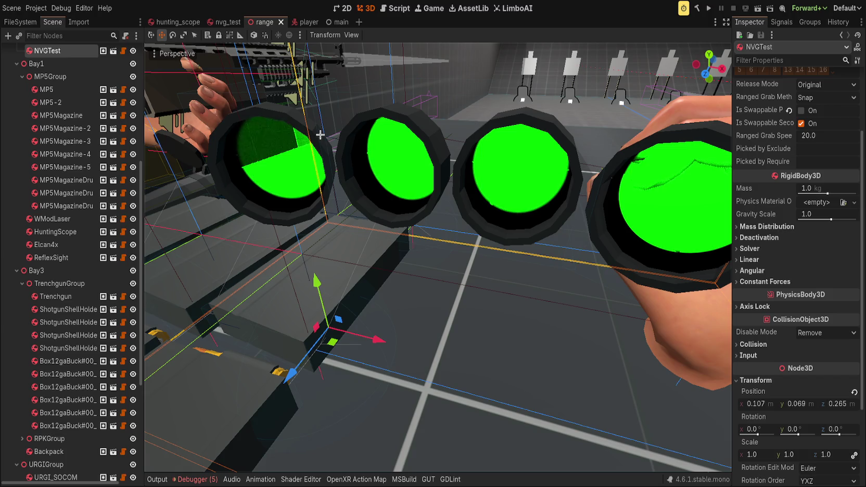
Step: Select the URGI_VTEC_1-6x24 rifle on the bench
{"action": "scroll", "coordinate": [360, 246], "scroll_direction": "down", "scroll_amount": 5}
{"action": "left_click", "coordinate": [359, 217]}
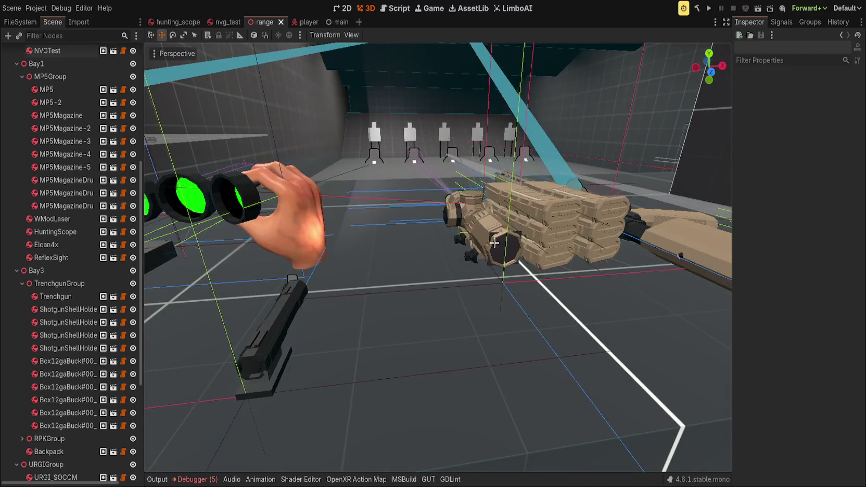
{"action": "left_click", "coordinate": [571, 218]}
{"action": "scroll", "coordinate": [571, 219], "scroll_direction": "up", "scroll_amount": 3}
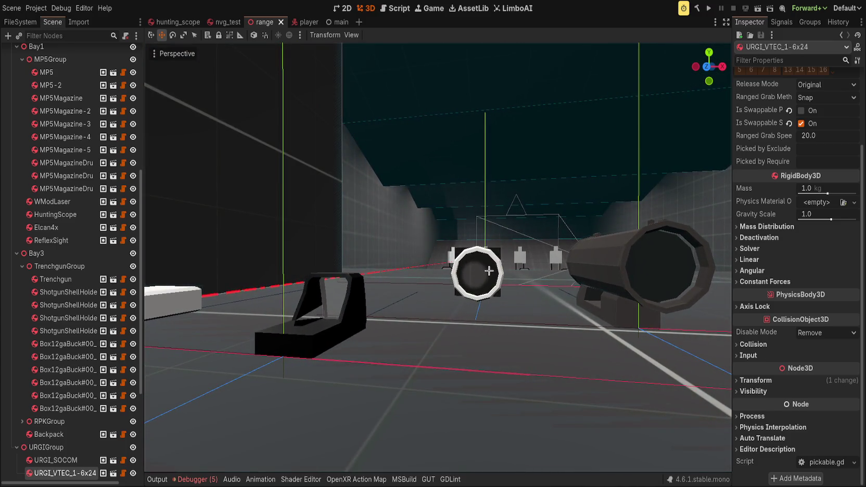
Step: Rotate the HuntingScope on its green ring to face down the range, then save range.tscn
{"action": "left_click", "coordinate": [488, 270]}
{"action": "key", "text": "e"}
{"action": "left_click_drag", "start_coordinate": [492, 300], "coordinate": [501, 301]}
{"action": "left_click", "coordinate": [528, 246]}
{"action": "scroll", "coordinate": [529, 255], "scroll_direction": "down", "scroll_amount": 5}
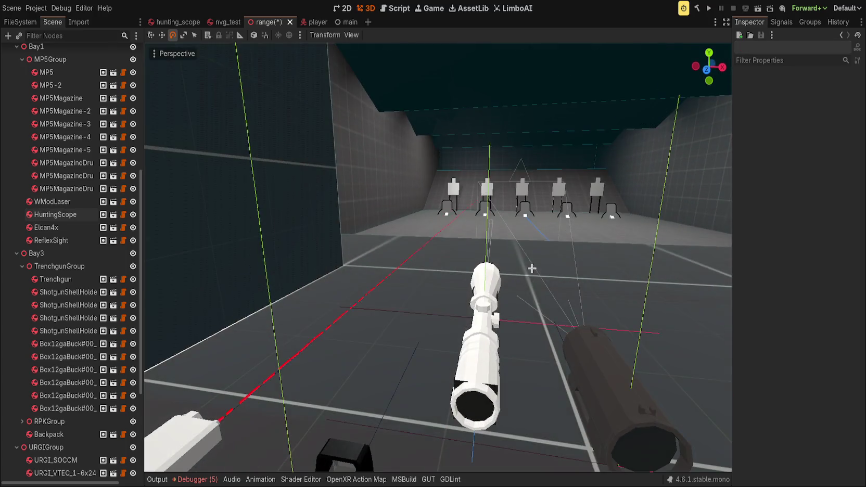
{"action": "key", "text": "ctrl+s"}
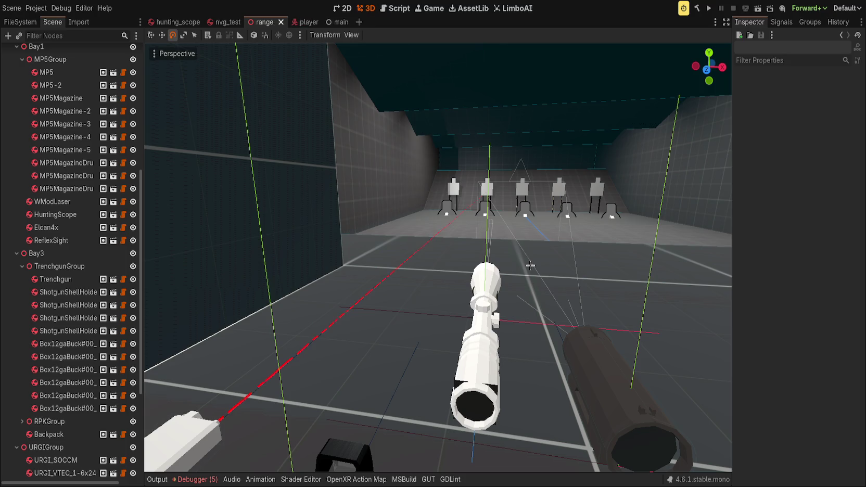
{"action": "scroll", "coordinate": [435, 225], "scroll_direction": "down", "scroll_amount": 5}
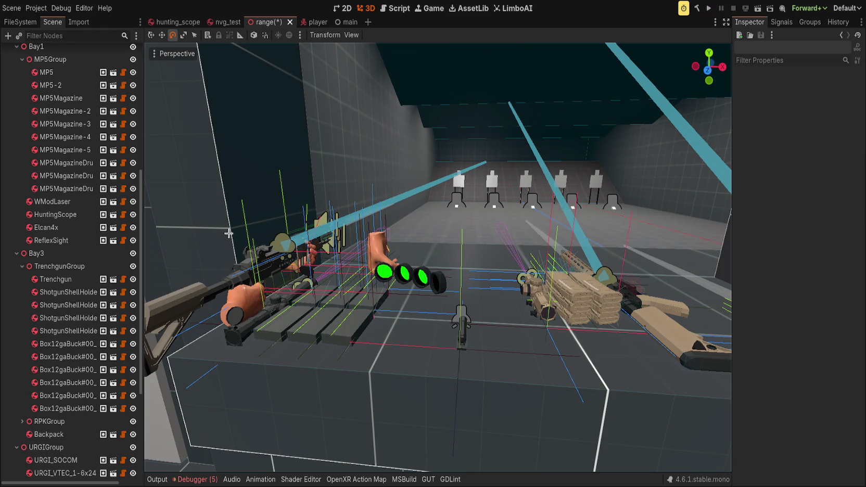
Step: Save range.tscn, briefly select NVGTest, and zoom back out over the booths
{"action": "key", "text": "ctrl+s"}
{"action": "left_click", "coordinate": [435, 273]}
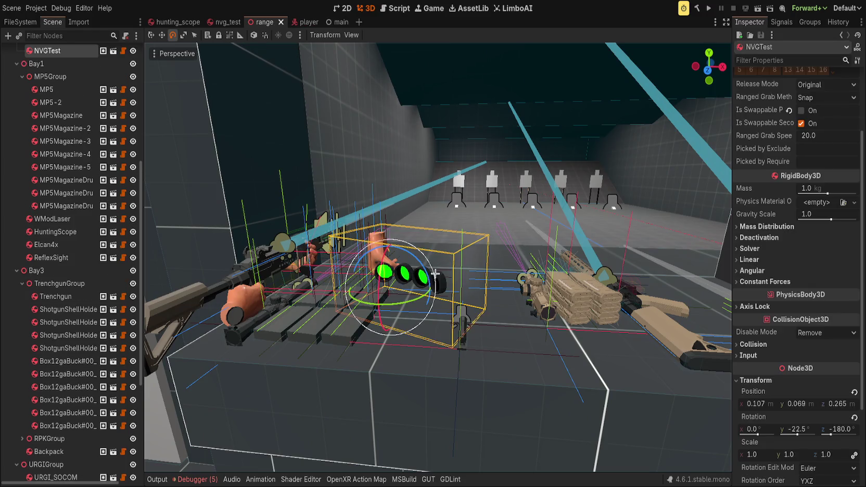
{"action": "left_click", "coordinate": [592, 250]}
{"action": "scroll", "coordinate": [595, 239], "scroll_direction": "down", "scroll_amount": 5}
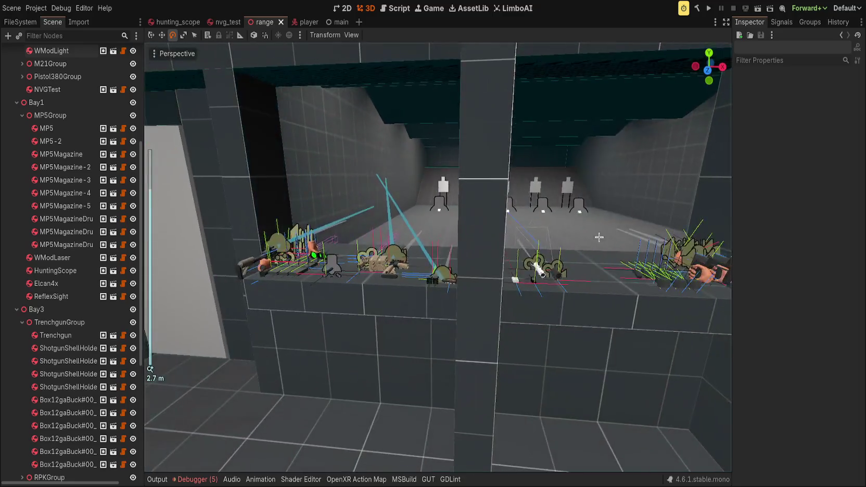
{"action": "scroll", "coordinate": [426, 251], "scroll_direction": "up", "scroll_amount": 2}
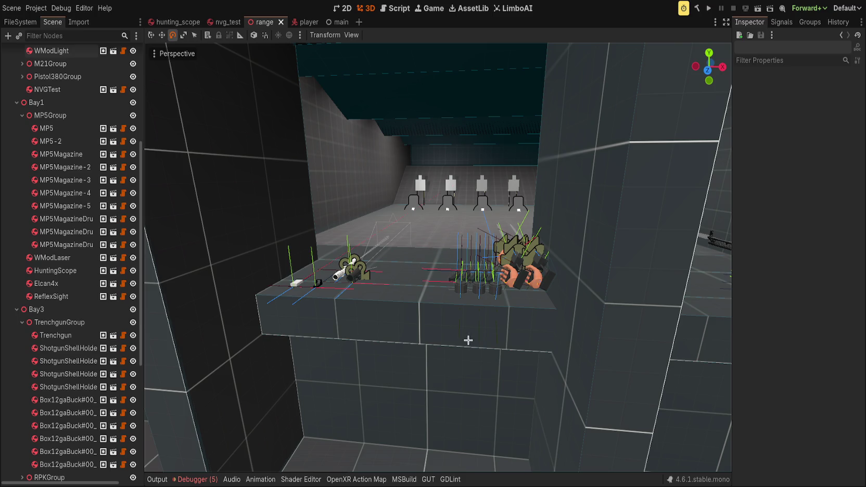
Step: Focus on the Elcan4x scope, then pick the HuntingScope instance and open its scene
{"action": "mouse_move", "coordinate": [476, 336]}
{"action": "left_mouse_down"}
{"action": "mouse_move", "coordinate": [312, 302]}
{"action": "mouse_move", "coordinate": [457, 296]}
{"action": "left_mouse_up"}
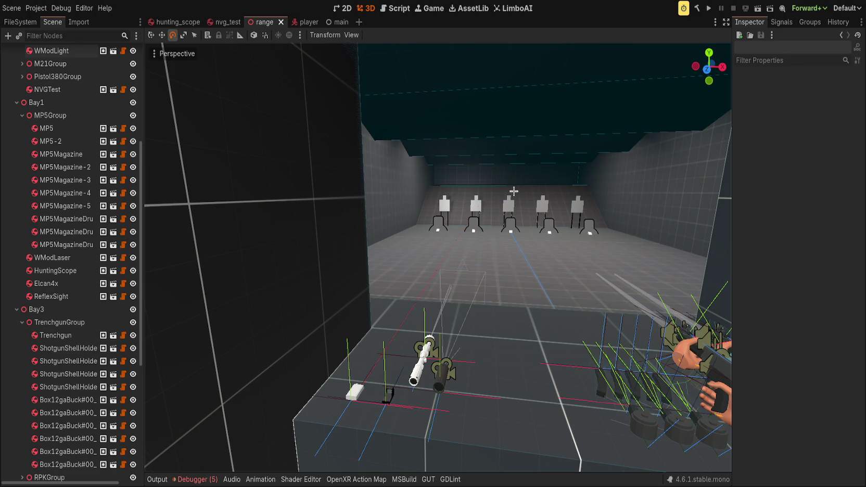
{"action": "scroll", "coordinate": [523, 218], "scroll_direction": "down", "scroll_amount": 5}
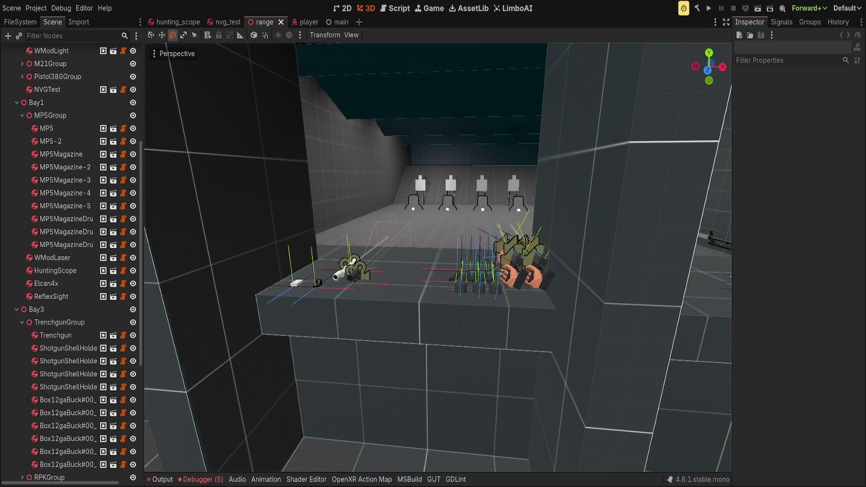
{"action": "left_click", "coordinate": [352, 267]}
{"action": "key", "text": "f"}
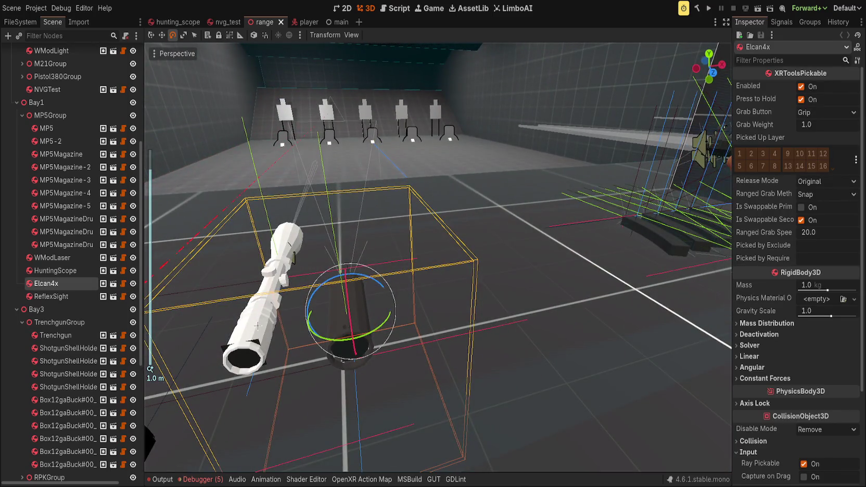
{"action": "left_click", "coordinate": [253, 324]}
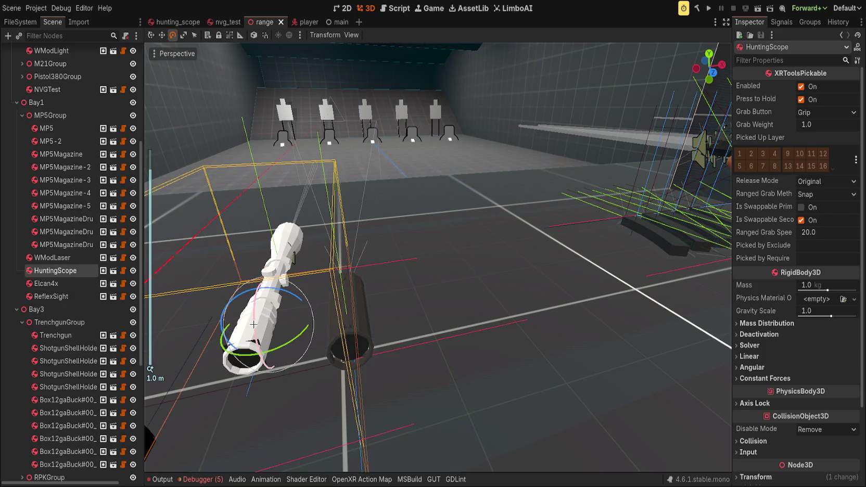
{"action": "left_click", "coordinate": [113, 270]}
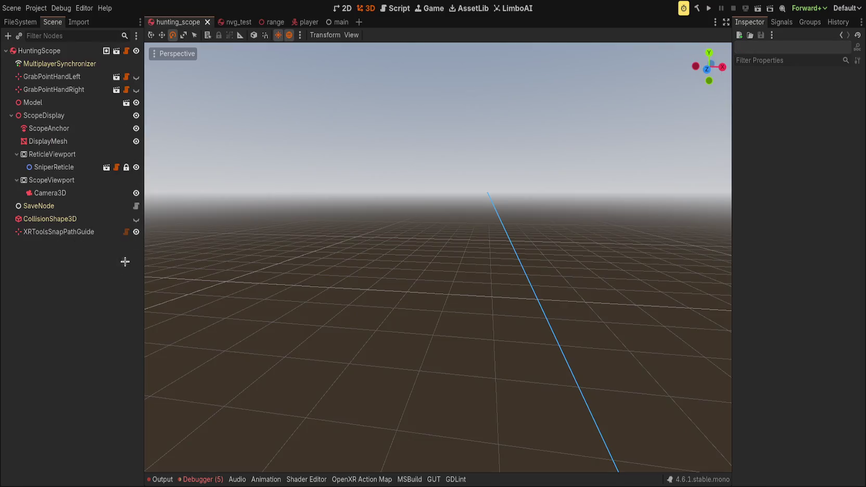
Step: Frame and inspect the DisplayMesh lens under ScopeDisplay, then delete it
{"action": "left_click", "coordinate": [66, 143]}
{"action": "key", "text": "f"}
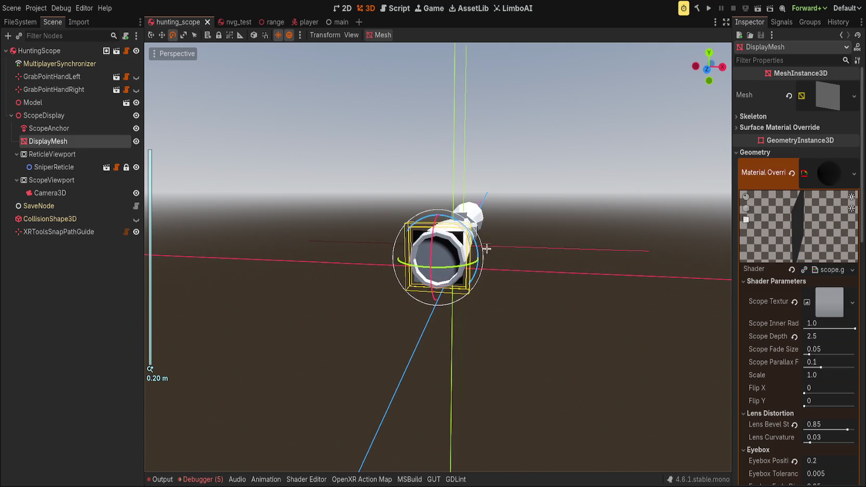
{"action": "left_click_drag", "start_coordinate": [334, 251], "coordinate": [385, 240]}
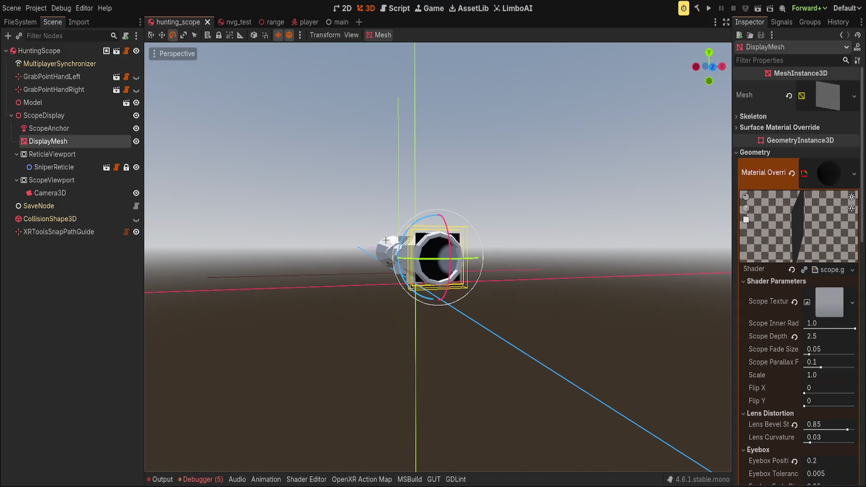
{"action": "key", "text": "Delete"}
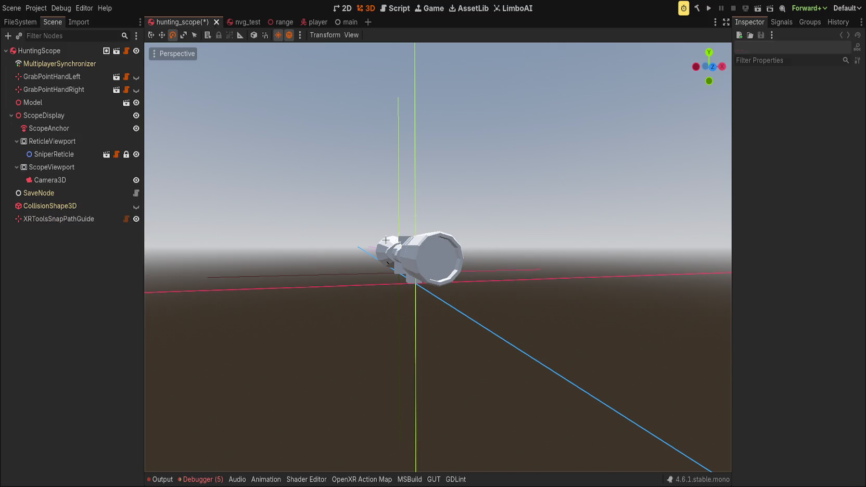
Step: Move the grab points, Model and ScopeDisplay below XRToolsSnapPathGuide in the Scene tree
{"action": "left_click", "coordinate": [43, 115]}
{"action": "left_click", "coordinate": [79, 240]}
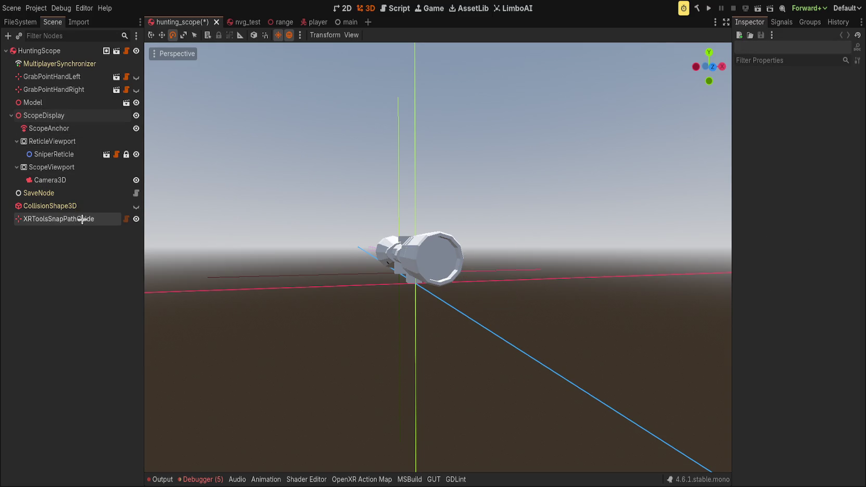
{"action": "left_click", "coordinate": [38, 115]}
{"action": "left_click", "coordinate": [35, 103], "text": "ctrl"}
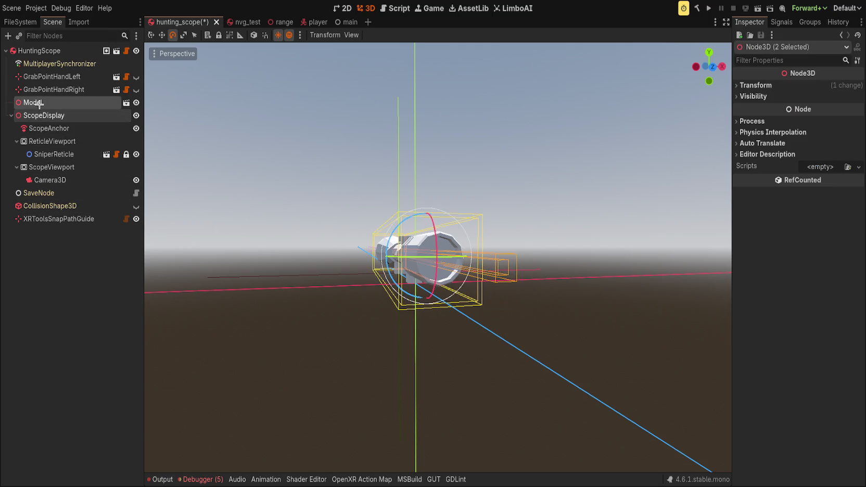
{"action": "left_click", "coordinate": [48, 81], "text": "shift"}
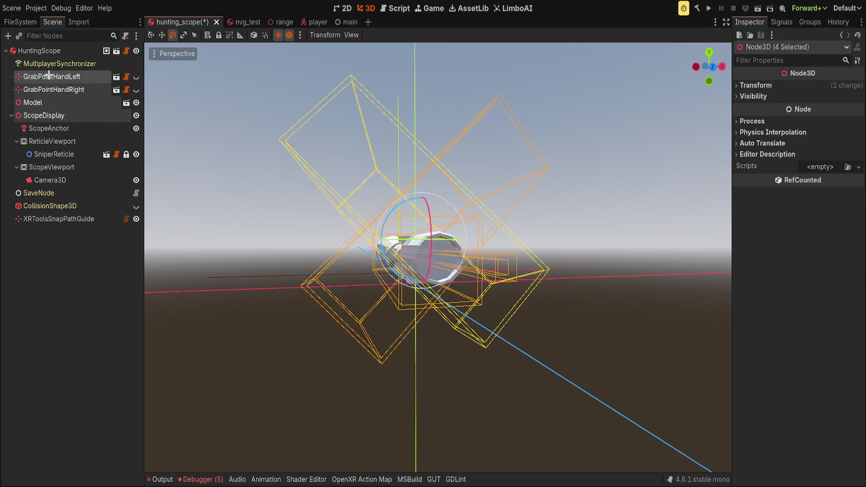
{"action": "left_click_drag", "start_coordinate": [55, 74], "coordinate": [56, 54]}
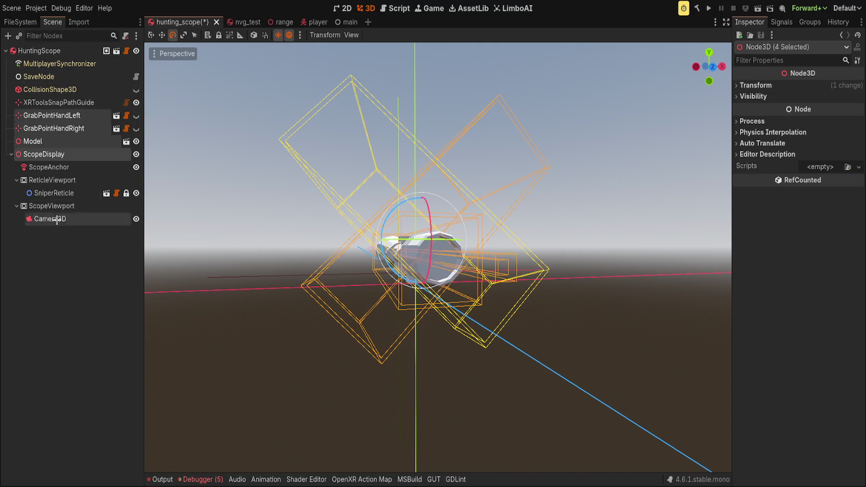
{"action": "left_click", "coordinate": [63, 218]}
{"action": "left_click", "coordinate": [70, 101]}
{"action": "left_click", "coordinate": [55, 249]}
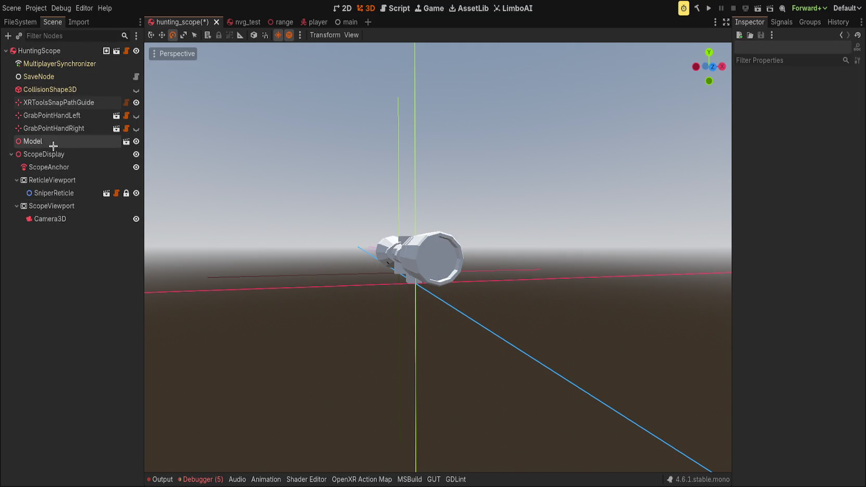
{"action": "left_click", "coordinate": [72, 52]}
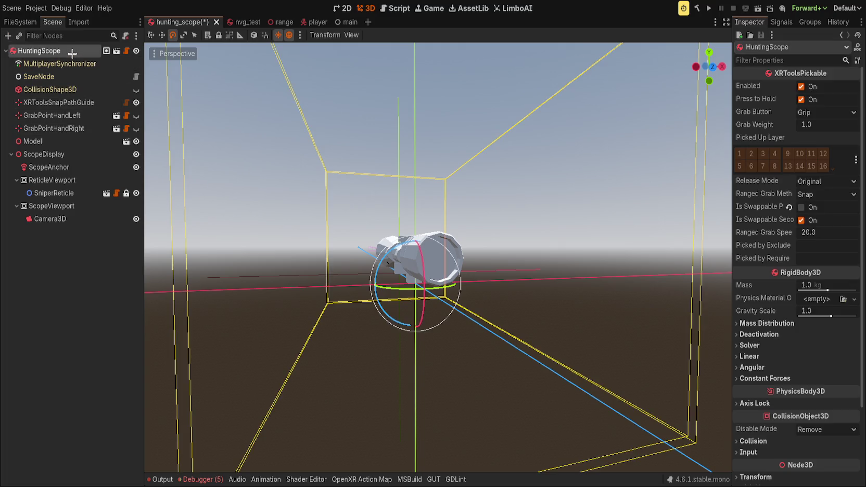
Step: Add an empty Node under HuntingScope and rename it '----- Grabs -----'
{"action": "key", "text": "ctrl+a"}
{"action": "key", "text": "Return"}
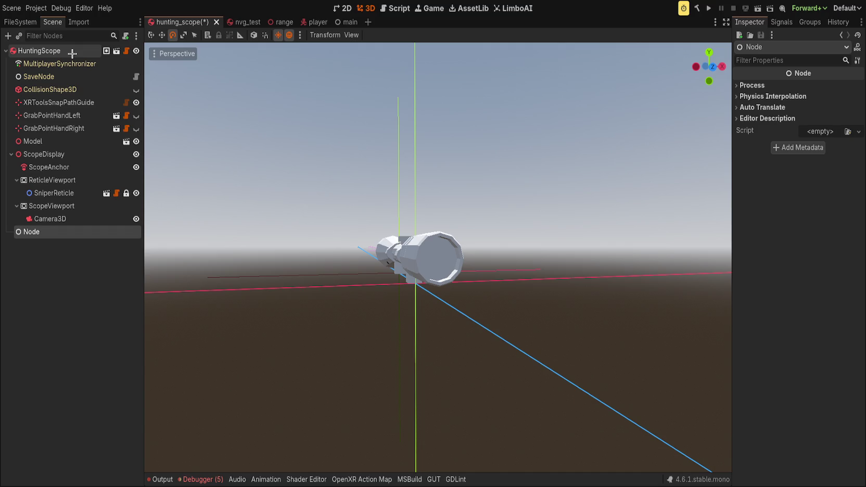
{"action": "key", "text": "F2"}
{"action": "type", "text": "----- Grabs -----"}
{"action": "key", "text": "Return"}
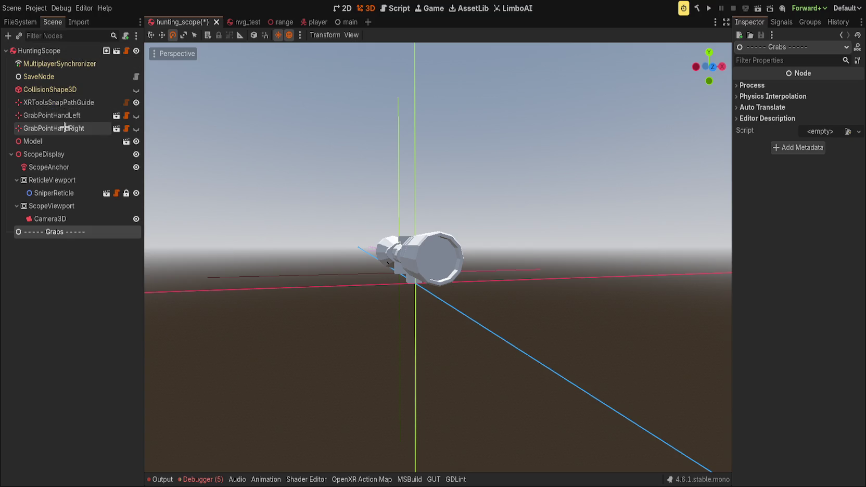
Step: Drag XRToolsSnapPathGuide and both hand grab markers below '----- Grabs -----'
{"action": "left_click", "coordinate": [62, 128]}
{"action": "left_click", "coordinate": [61, 100], "text": "shift"}
{"action": "mouse_move", "coordinate": [46, 102]}
{"action": "left_mouse_down"}
{"action": "mouse_move", "coordinate": [48, 52]}
{"action": "mouse_move", "coordinate": [52, 238]}
{"action": "left_mouse_up"}
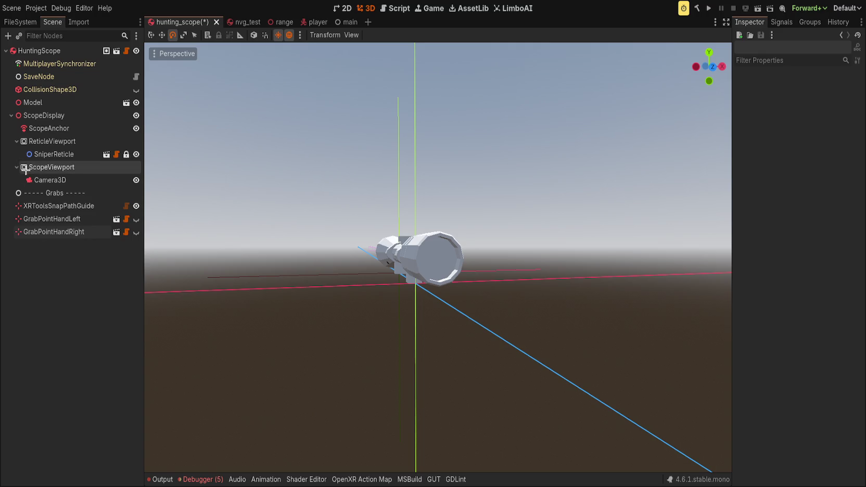
{"action": "left_click", "coordinate": [30, 102]}
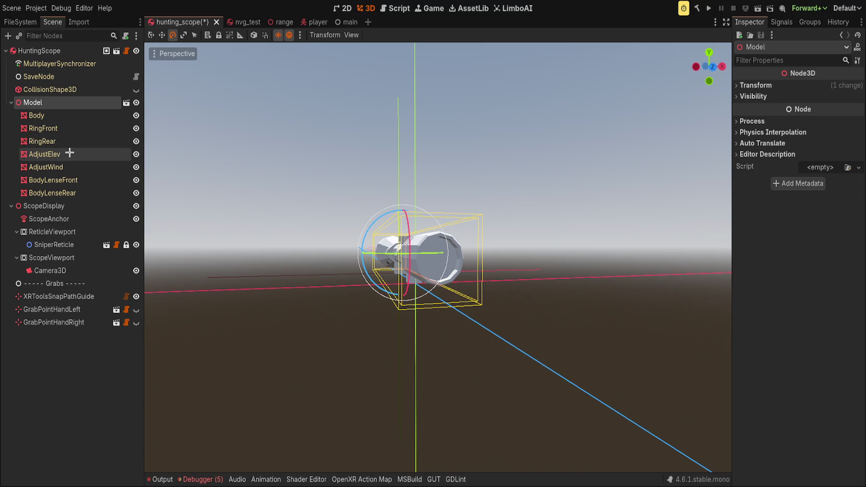
Step: Select the BodyLenseRear lens mesh and expand its Geometry properties
{"action": "left_click", "coordinate": [86, 191]}
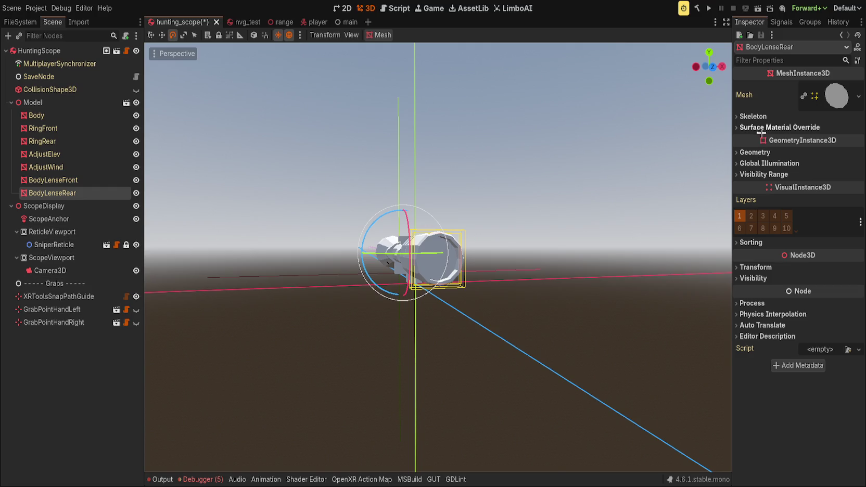
{"action": "left_click", "coordinate": [754, 153]}
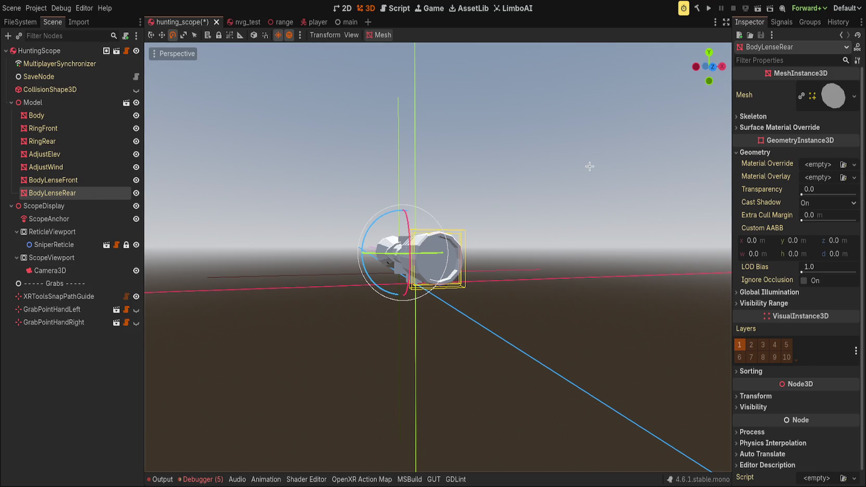
{"action": "scroll", "coordinate": [446, 220], "scroll_direction": "up", "scroll_amount": 5}
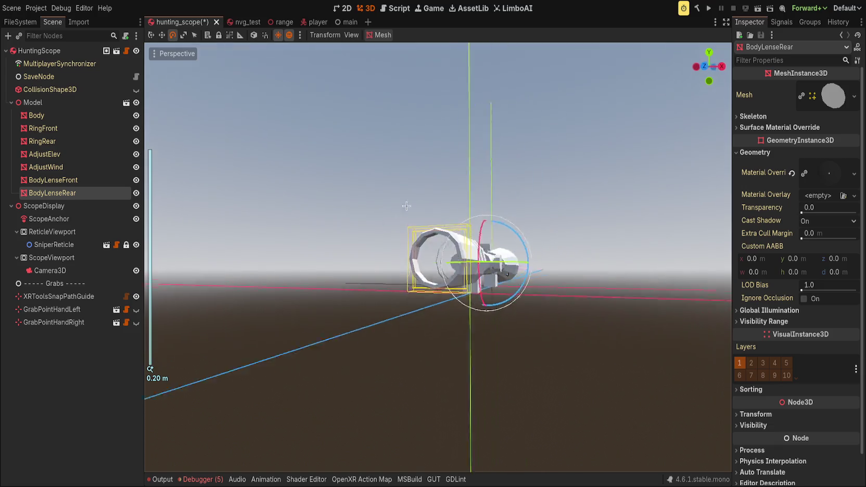
{"action": "mouse_move", "coordinate": [446, 220]}
{"action": "left_mouse_down"}
{"action": "mouse_move", "coordinate": [682, 247]}
{"action": "mouse_move", "coordinate": [653, 259]}
{"action": "mouse_move", "coordinate": [520, 263]}
{"action": "mouse_move", "coordinate": [330, 208]}
{"action": "left_mouse_up"}
{"action": "scroll", "coordinate": [330, 208], "scroll_direction": "down", "scroll_amount": 4}
Step: Open the lens's Material Override, briefly removing the override and then undoing it
{"action": "left_click", "coordinate": [832, 174]}
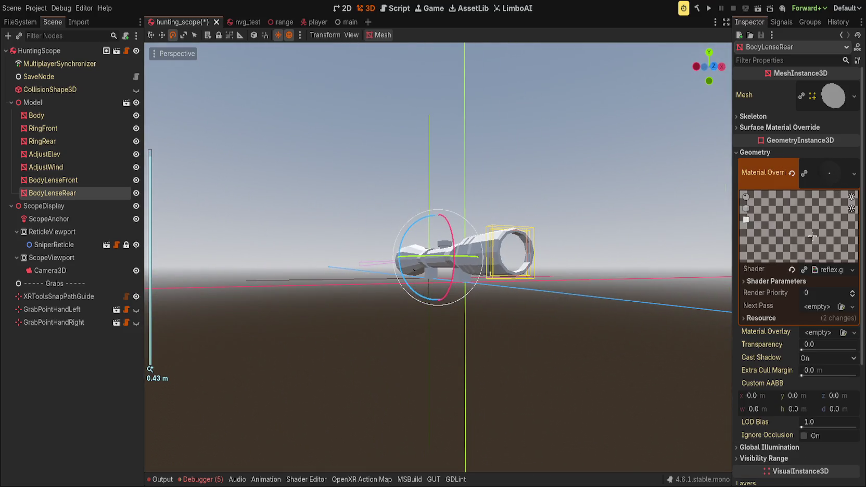
{"action": "left_click", "coordinate": [771, 281]}
{"action": "scroll", "coordinate": [765, 313], "scroll_direction": "down", "scroll_amount": 2}
{"action": "left_click", "coordinate": [763, 408]}
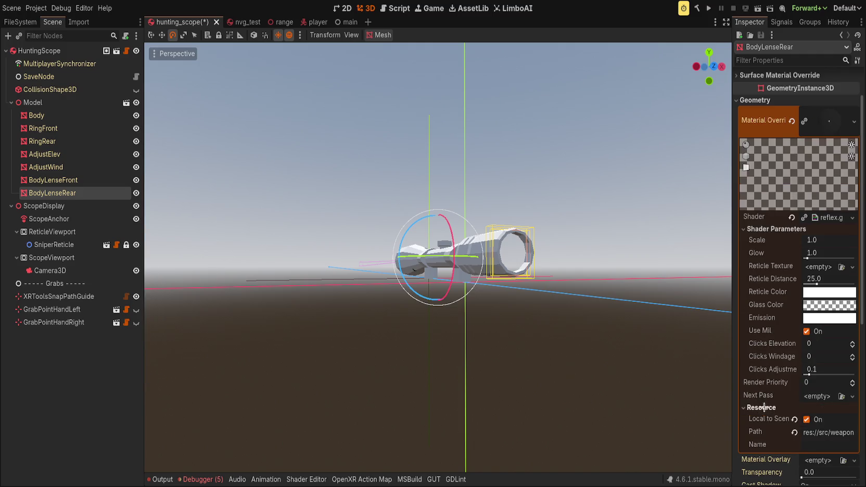
{"action": "left_click", "coordinate": [792, 217]}
{"action": "left_click", "coordinate": [792, 121]}
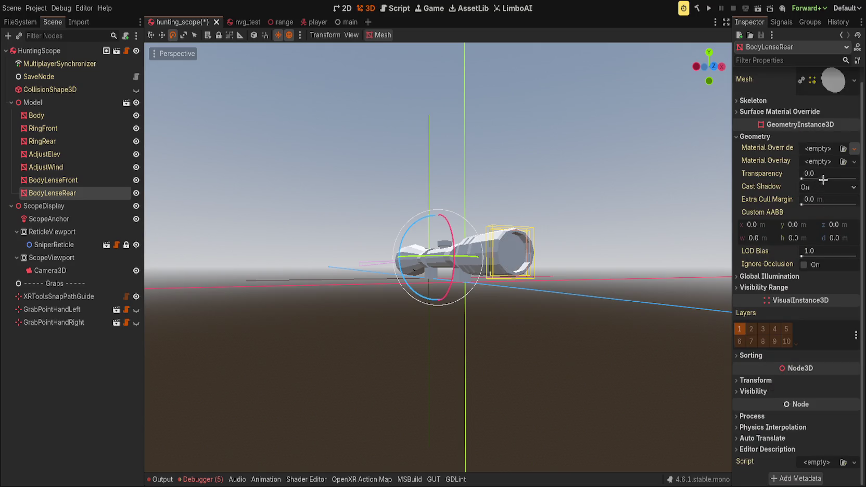
{"action": "key", "text": "ctrl+z"}
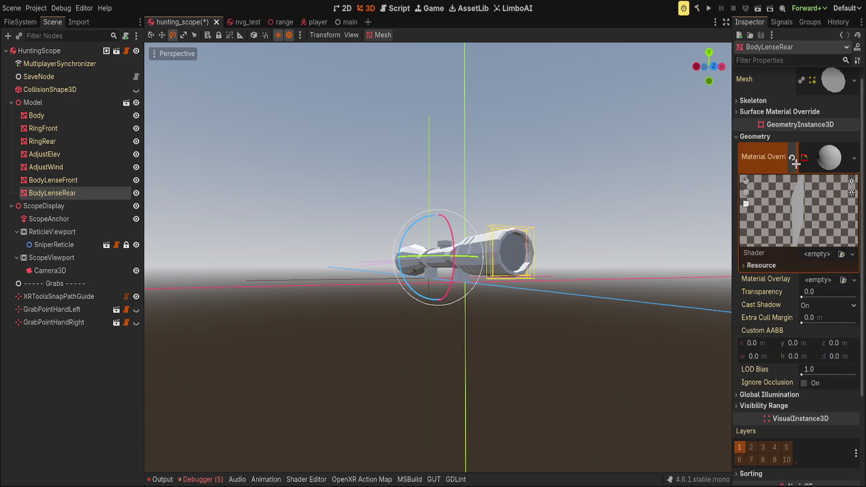
Step: Review the material's resource settings and the scope.gdshader parameters, including Scope Texture
{"action": "left_click", "coordinate": [766, 265]}
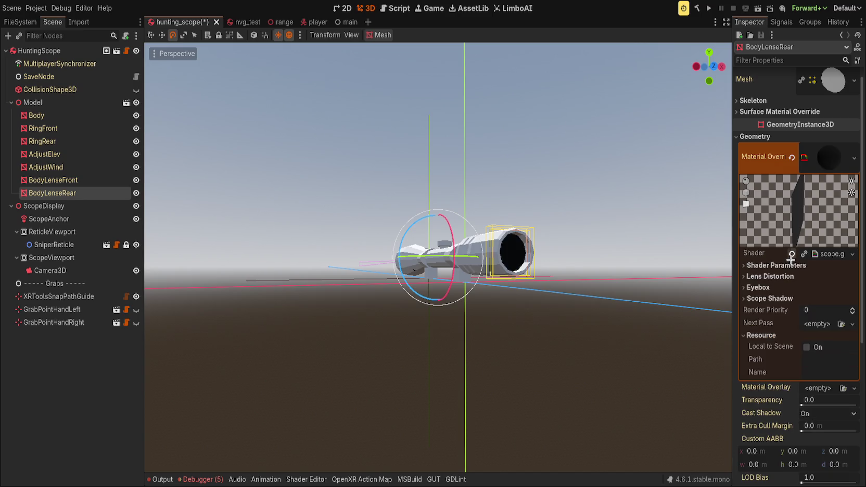
{"action": "scroll", "coordinate": [707, 245], "scroll_direction": "up", "scroll_amount": 3}
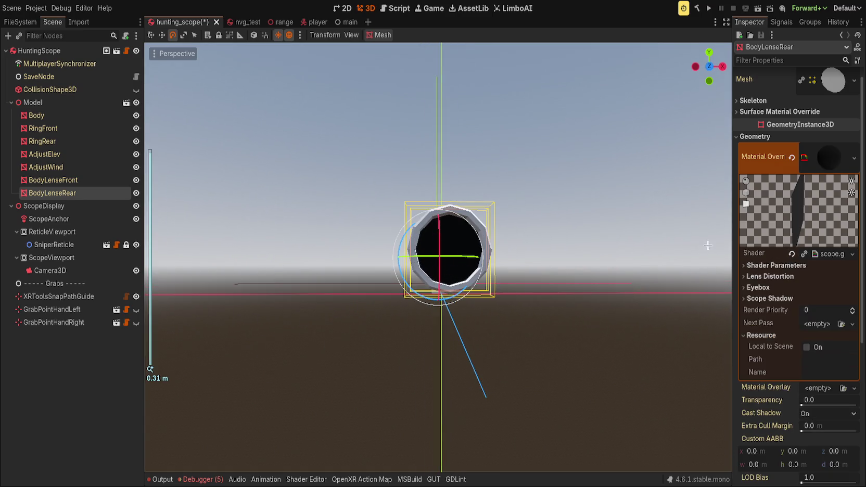
{"action": "left_click", "coordinate": [775, 265]}
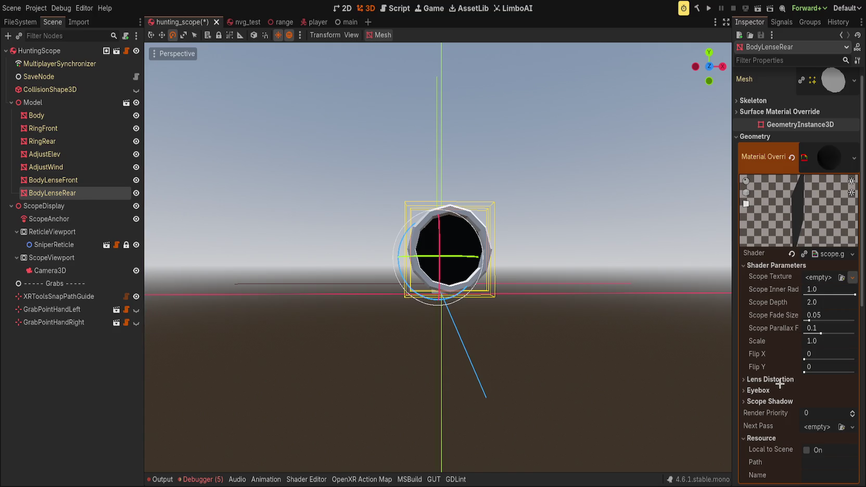
{"action": "scroll", "coordinate": [786, 312], "scroll_direction": "down", "scroll_amount": 2}
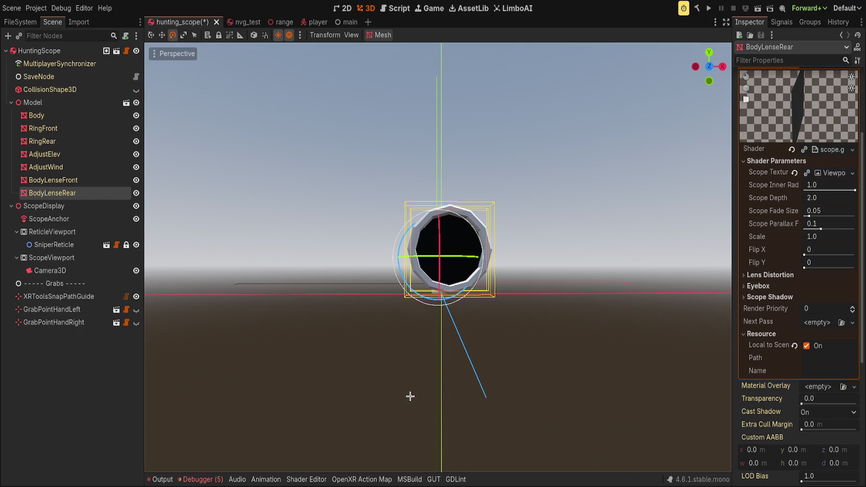
{"action": "scroll", "coordinate": [504, 232], "scroll_direction": "down", "scroll_amount": 12}
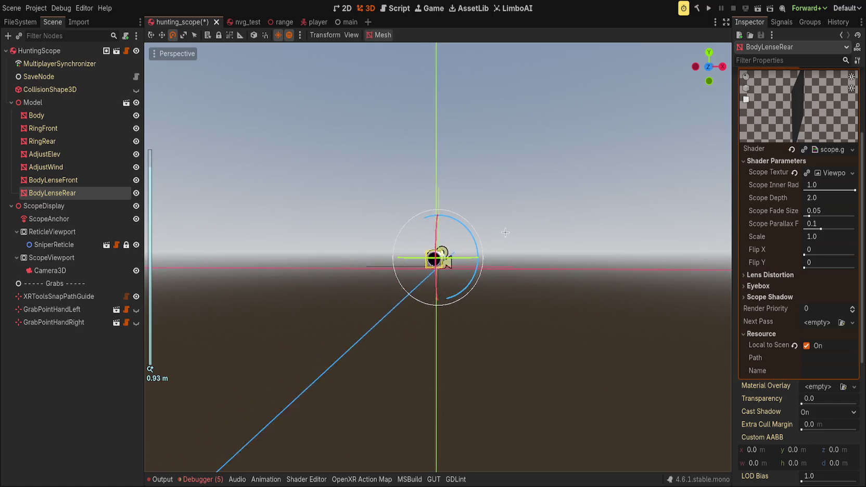
{"action": "scroll", "coordinate": [437, 255], "scroll_direction": "up", "scroll_amount": 10}
{"action": "scroll", "coordinate": [436, 254], "scroll_direction": "down", "scroll_amount": 5}
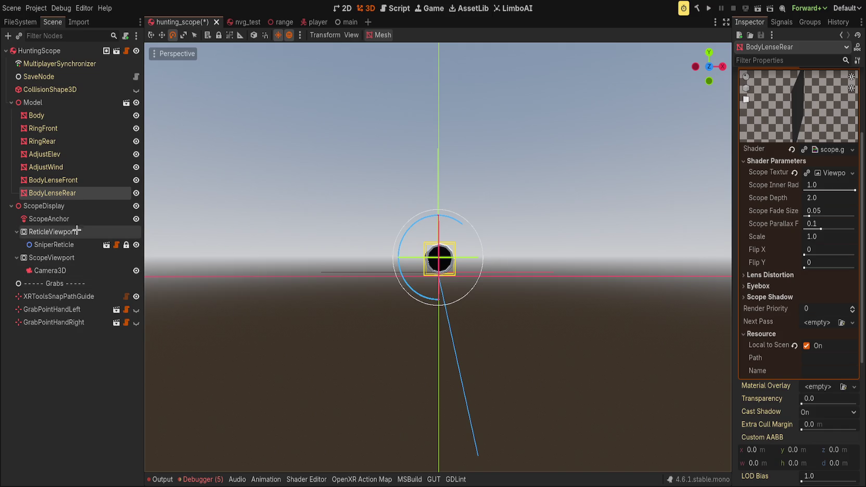
Step: Move ScopeAnchor along Z to -0.47
{"action": "left_click", "coordinate": [49, 218]}
{"action": "scroll", "coordinate": [490, 264], "scroll_direction": "up", "scroll_amount": 5}
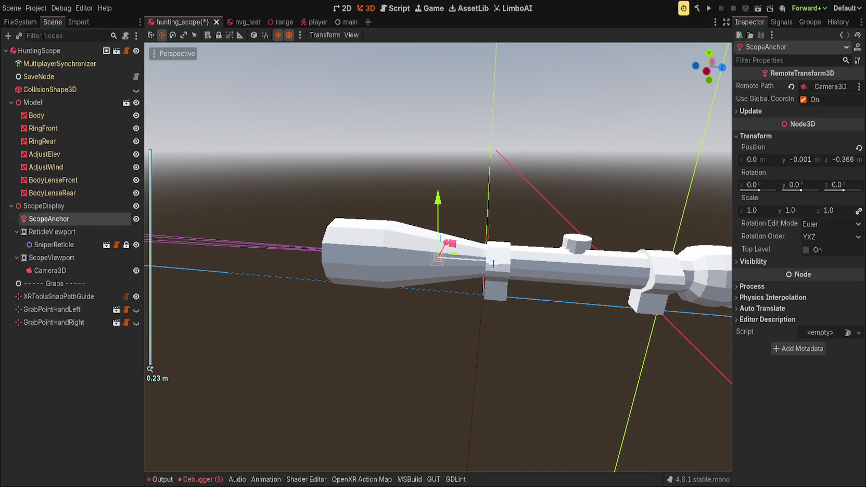
{"action": "left_click_drag", "start_coordinate": [492, 263], "coordinate": [372, 257]}
{"action": "scroll", "coordinate": [372, 235], "scroll_direction": "down", "scroll_amount": 3}
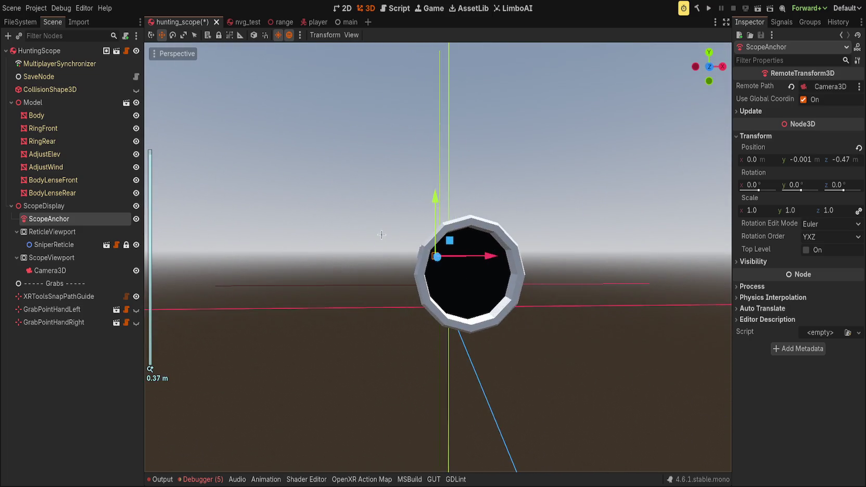
Step: Expand BodyLenseRear's Eyebox, Lens Distortion and Scope Shadow shader parameters
{"action": "left_click", "coordinate": [83, 234]}
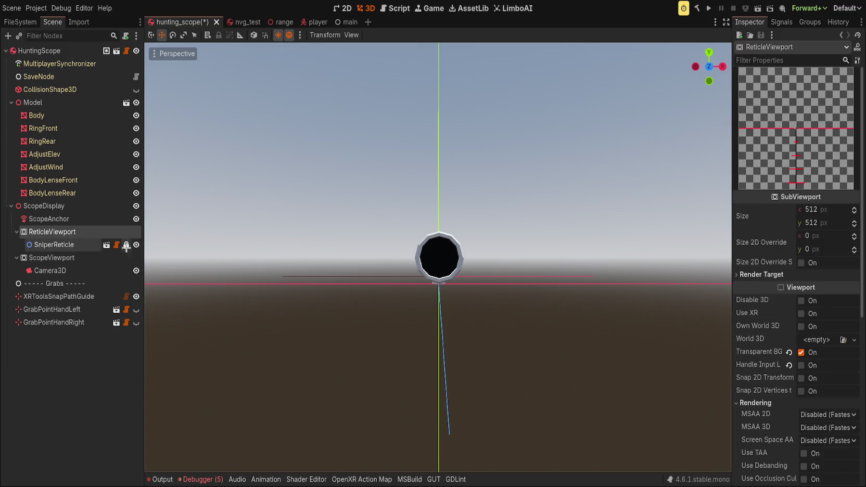
{"action": "left_click", "coordinate": [59, 193]}
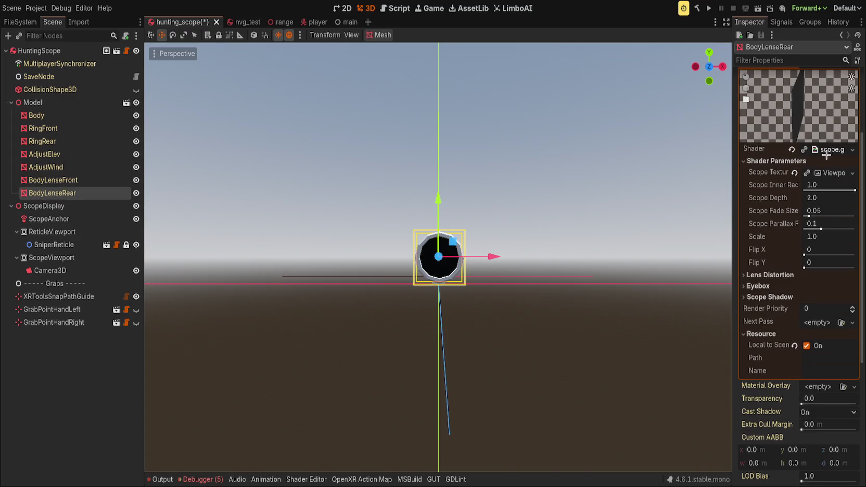
{"action": "left_click", "coordinate": [767, 286]}
{"action": "left_click", "coordinate": [771, 276]}
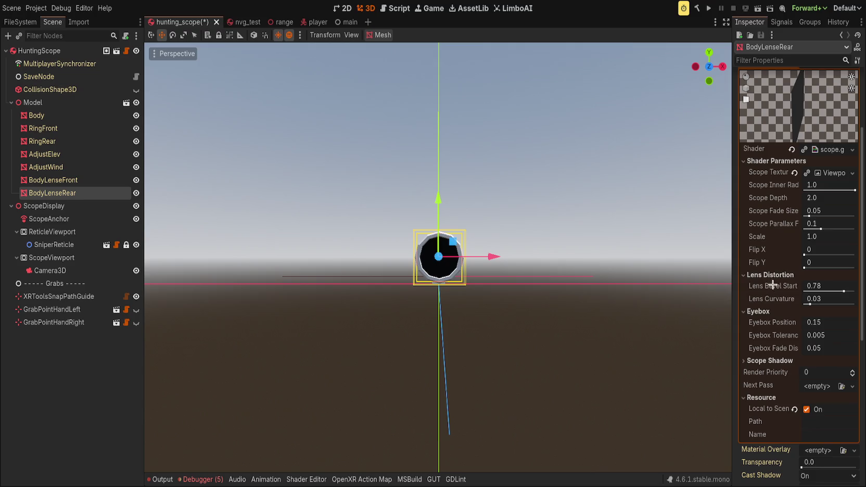
{"action": "left_click", "coordinate": [764, 359]}
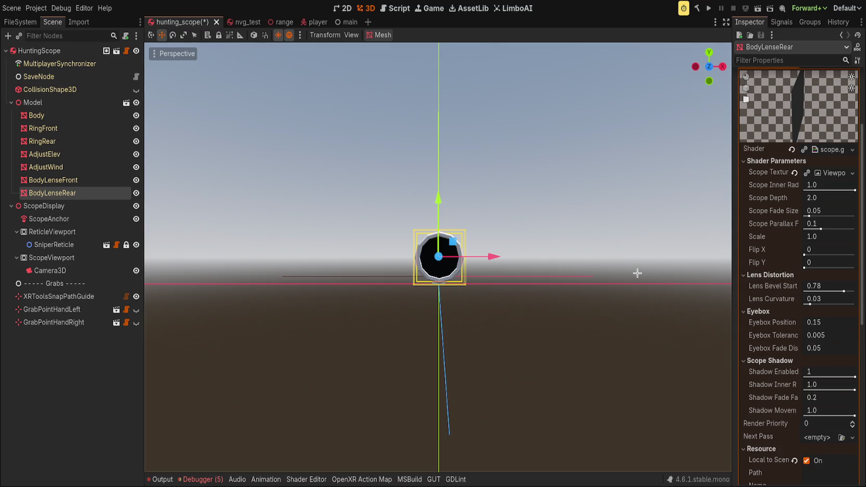
{"action": "scroll", "coordinate": [634, 211], "scroll_direction": "up", "scroll_amount": 5}
{"action": "scroll", "coordinate": [634, 212], "scroll_direction": "down", "scroll_amount": 5}
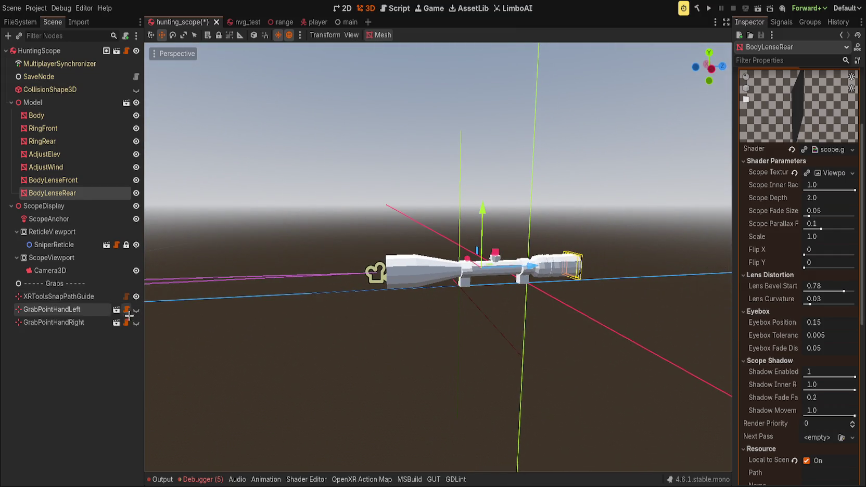
Step: Reset the scope Camera3D's FOV, narrow it to 20.5, and save hunting_scope
{"action": "left_click", "coordinate": [78, 270]}
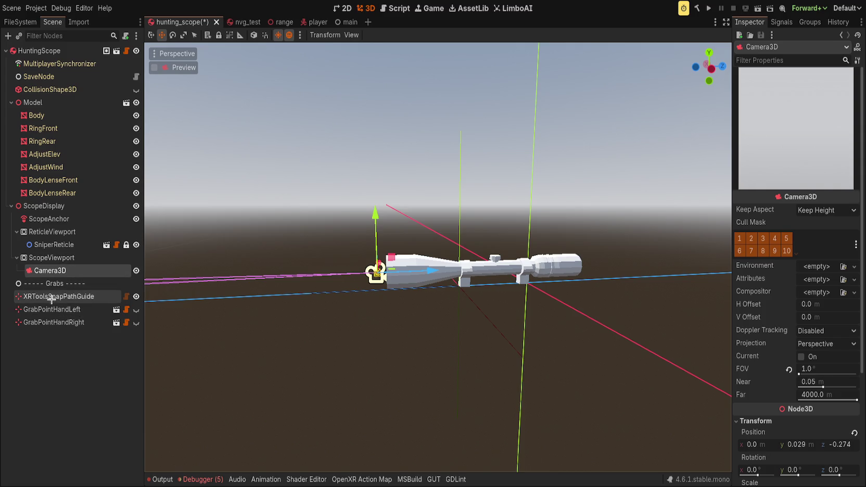
{"action": "left_click", "coordinate": [66, 217]}
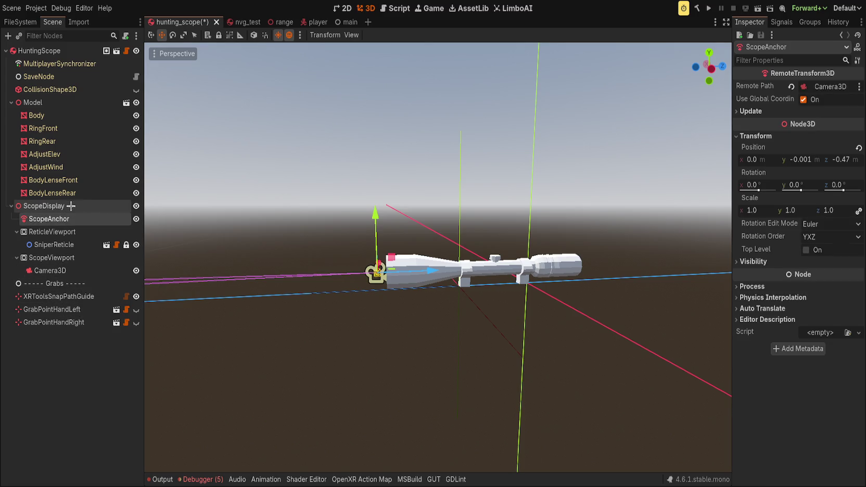
{"action": "left_click", "coordinate": [133, 273]}
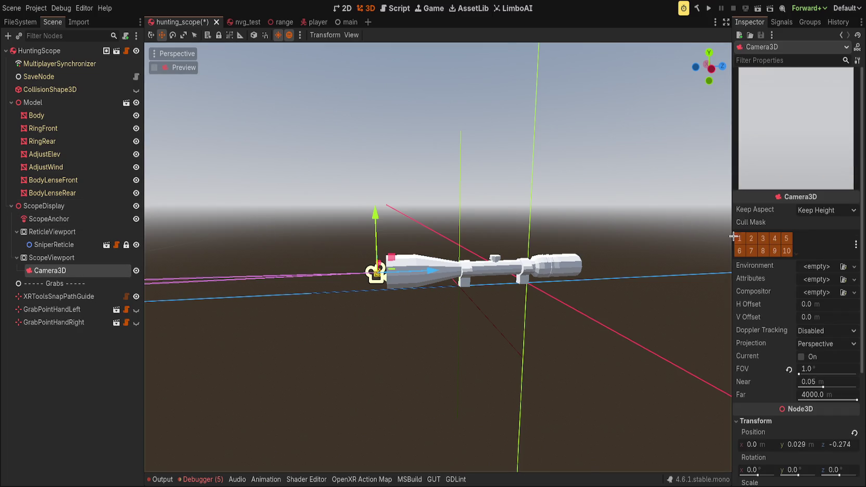
{"action": "left_click", "coordinate": [789, 371]}
{"action": "left_click_drag", "start_coordinate": [823, 374], "coordinate": [805, 373]}
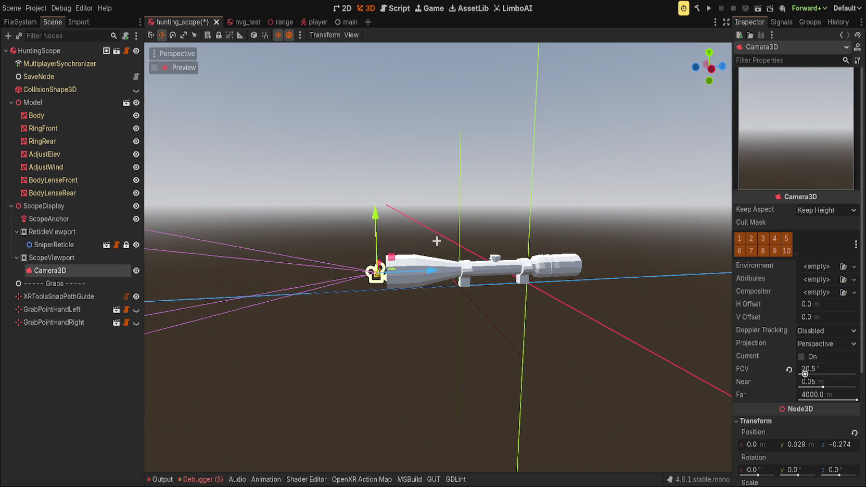
{"action": "scroll", "coordinate": [425, 259], "scroll_direction": "up", "scroll_amount": 3}
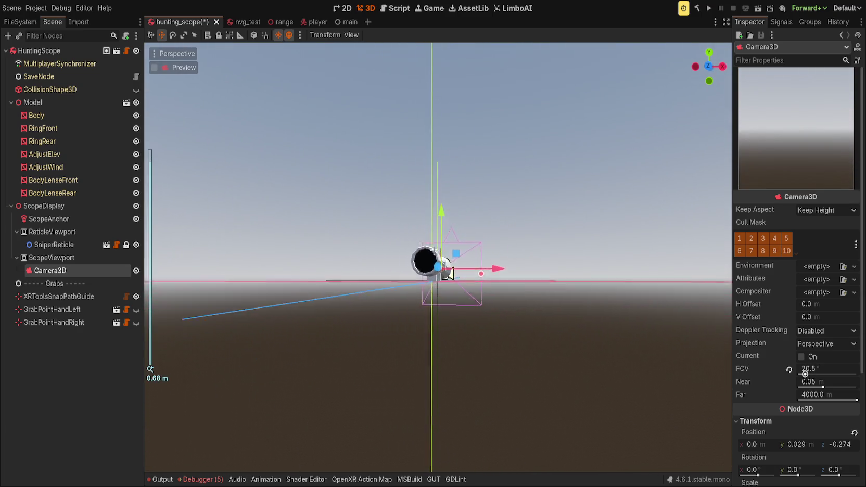
{"action": "key", "text": "ctrl+s"}
{"action": "left_click", "coordinate": [347, 274]}
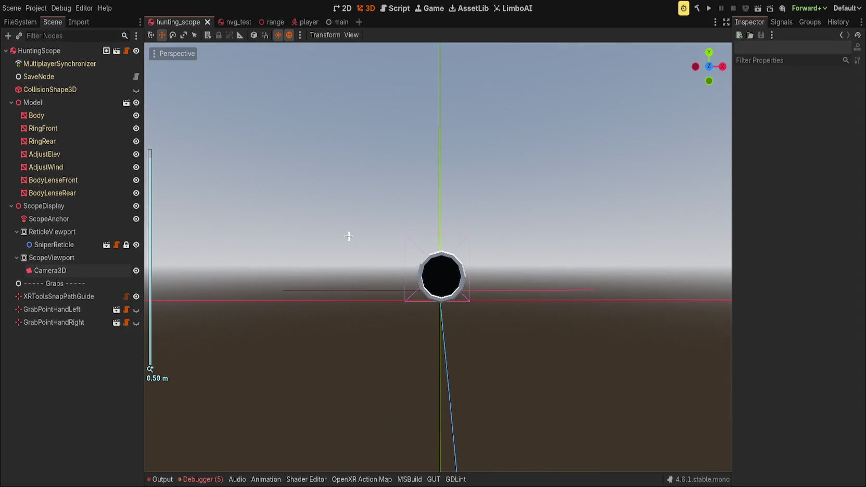
Step: Drag BodyLenseRear's Shadow Enabled parameter to 0, then check the scope from the front view
{"action": "left_click", "coordinate": [448, 291]}
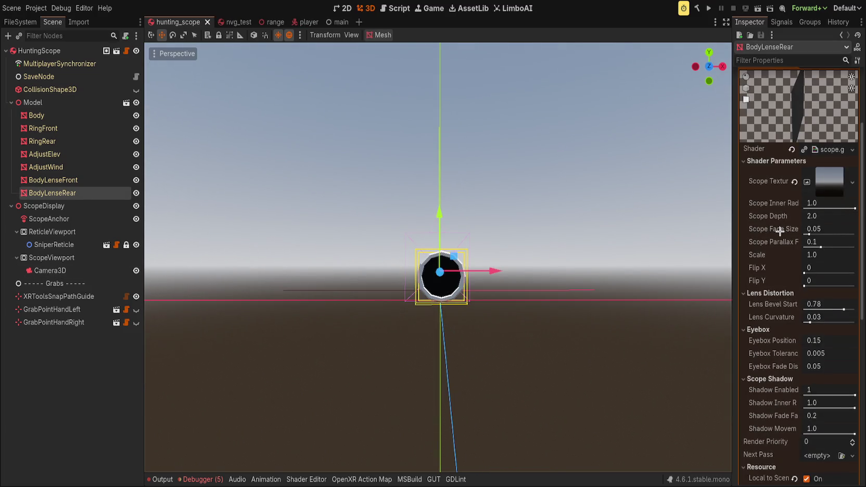
{"action": "left_click", "coordinate": [851, 208]}
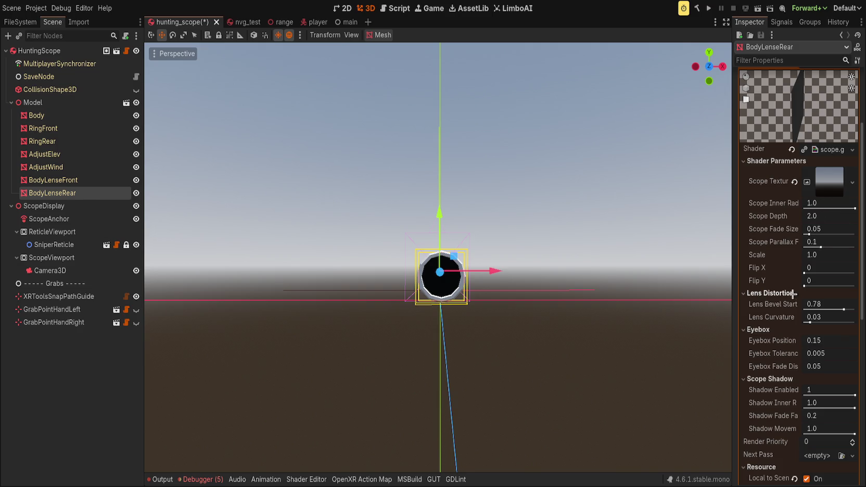
{"action": "left_click_drag", "start_coordinate": [842, 395], "coordinate": [817, 396]}
{"action": "left_click_drag", "start_coordinate": [418, 208], "coordinate": [382, 198]}
{"action": "scroll", "coordinate": [383, 198], "scroll_direction": "up", "scroll_amount": 5}
{"action": "scroll", "coordinate": [417, 200], "scroll_direction": "down", "scroll_amount": 5}
{"action": "left_click_drag", "start_coordinate": [442, 204], "coordinate": [464, 205]}
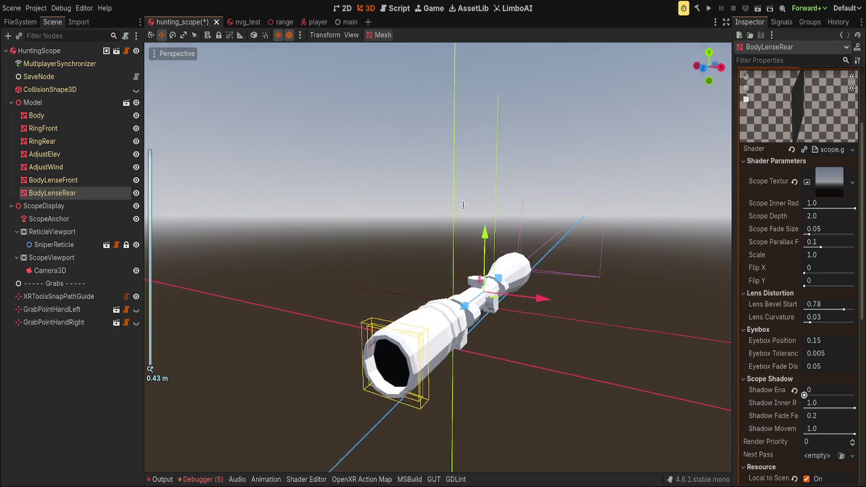
{"action": "key", "text": "KP_1"}
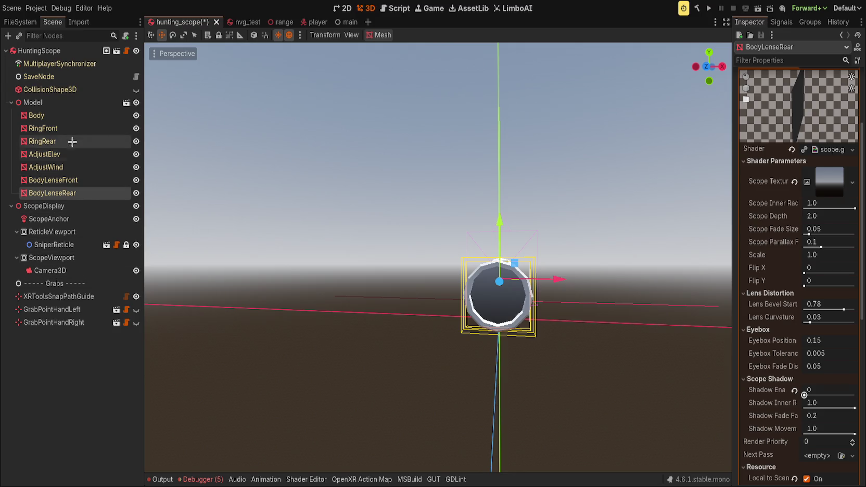
{"action": "left_click", "coordinate": [78, 102]}
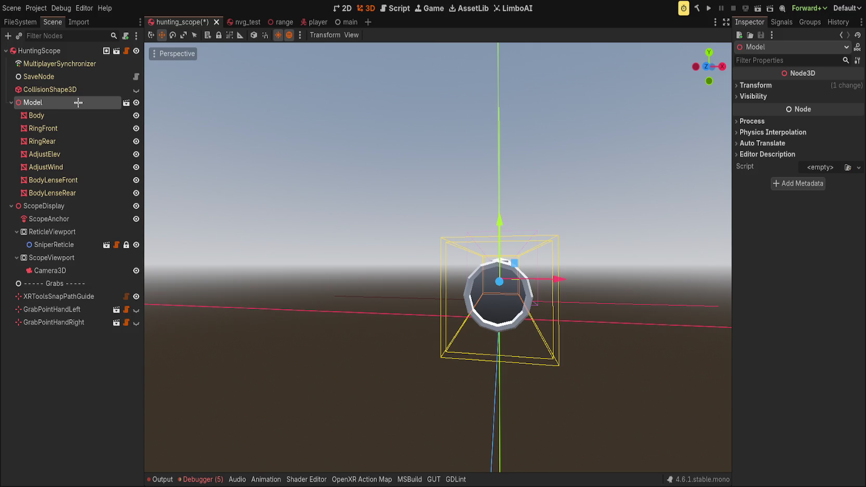
Step: Add hunting_scope under Model, rotate it 60 degrees and shift it about -0.642 along Z
{"action": "left_click_drag", "start_coordinate": [78, 103], "coordinate": [78, 103]}
{"action": "key", "text": "e"}
{"action": "mouse_move", "coordinate": [520, 283]}
{"action": "left_mouse_down"}
{"action": "mouse_move", "coordinate": [533, 285]}
{"action": "mouse_move", "coordinate": [501, 279]}
{"action": "mouse_move", "coordinate": [497, 323]}
{"action": "left_mouse_up"}
{"action": "key", "text": "w"}
{"action": "mouse_move", "coordinate": [545, 255]}
{"action": "left_mouse_down"}
{"action": "mouse_move", "coordinate": [541, 275]}
{"action": "mouse_move", "coordinate": [557, 257]}
{"action": "mouse_move", "coordinate": [536, 252]}
{"action": "mouse_move", "coordinate": [546, 245]}
{"action": "mouse_move", "coordinate": [512, 242]}
{"action": "mouse_move", "coordinate": [528, 245]}
{"action": "left_mouse_up"}
{"action": "scroll", "coordinate": [577, 265], "scroll_direction": "up", "scroll_amount": 3}
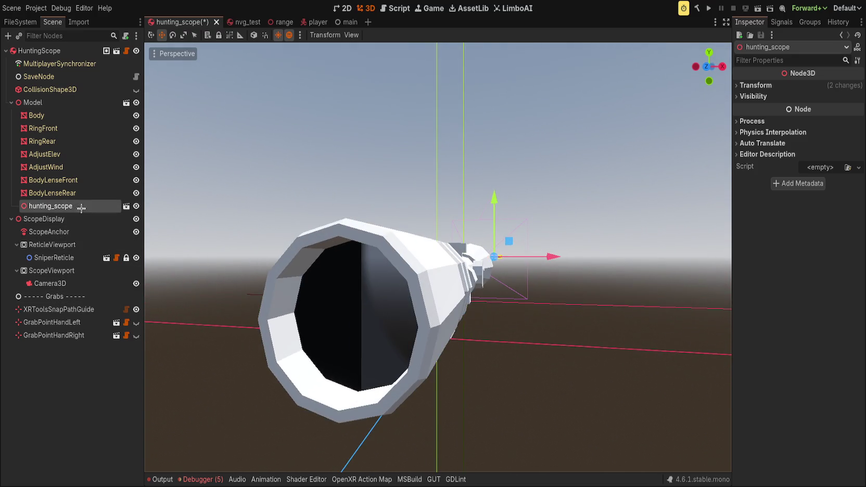
Step: Select BodyLenseRear and re-enable its scope shadow, keeping the default shadow fade
{"action": "left_click", "coordinate": [73, 193]}
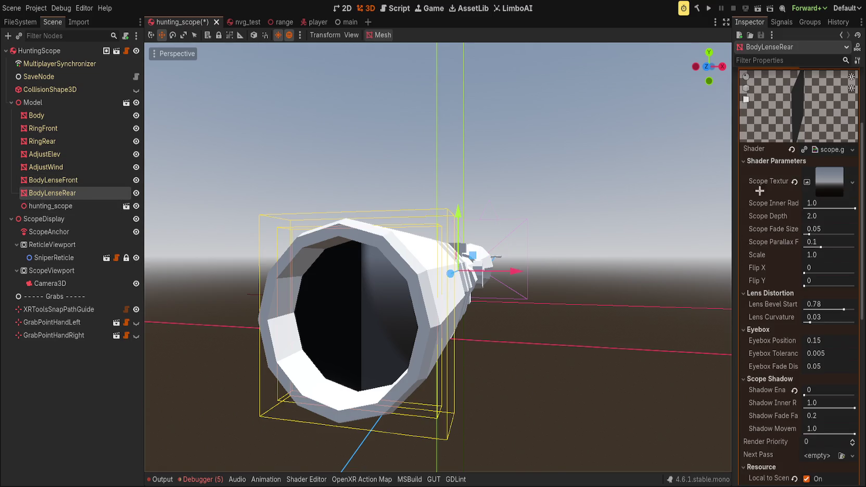
{"action": "left_click_drag", "start_coordinate": [562, 206], "coordinate": [566, 204]}
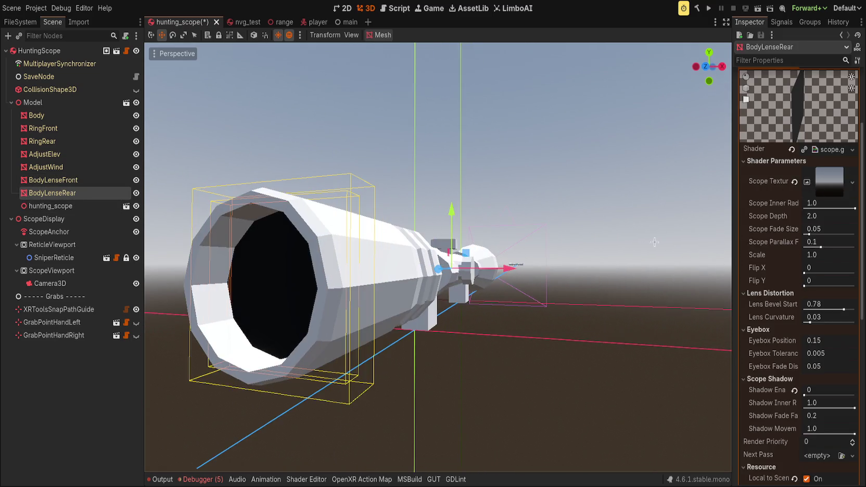
{"action": "left_click_drag", "start_coordinate": [806, 395], "coordinate": [854, 401]}
{"action": "scroll", "coordinate": [626, 280], "scroll_direction": "down", "scroll_amount": 10}
{"action": "scroll", "coordinate": [614, 271], "scroll_direction": "up", "scroll_amount": 5}
{"action": "scroll", "coordinate": [595, 259], "scroll_direction": "down", "scroll_amount": 6}
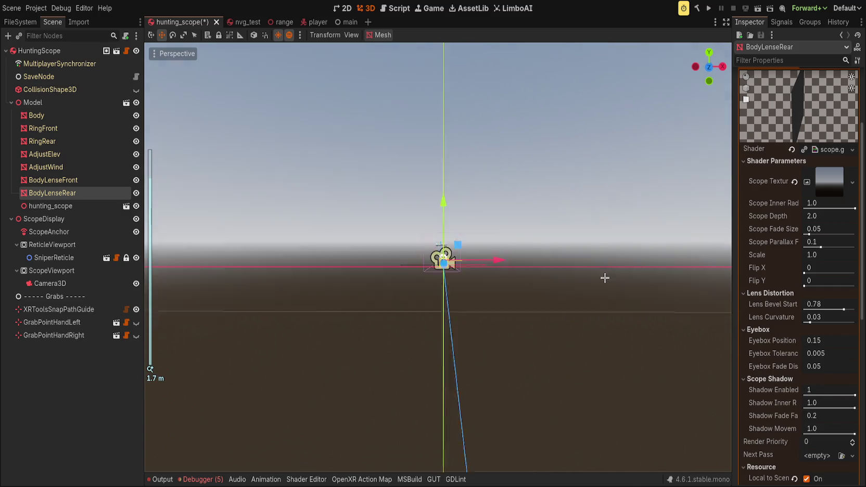
{"action": "scroll", "coordinate": [599, 273], "scroll_direction": "up", "scroll_amount": 5}
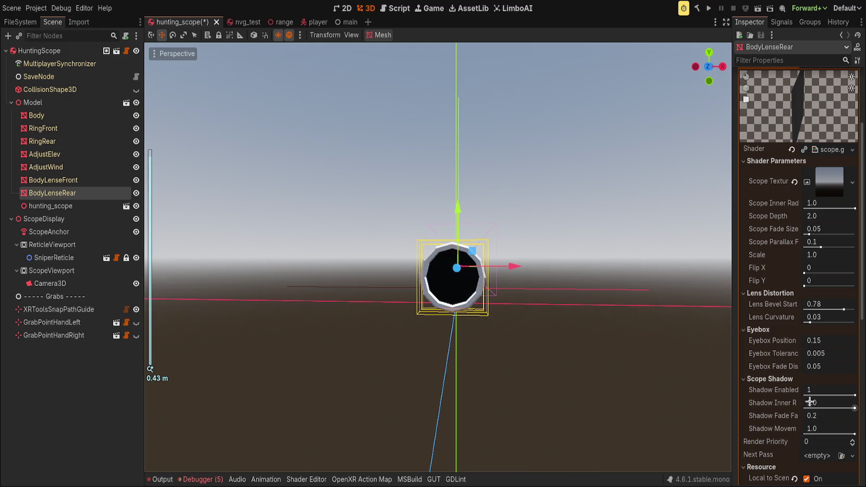
{"action": "mouse_move", "coordinate": [840, 422]}
{"action": "left_mouse_down"}
{"action": "mouse_move", "coordinate": [859, 422]}
{"action": "mouse_move", "coordinate": [801, 425]}
{"action": "left_mouse_up"}
{"action": "left_click", "coordinate": [794, 417]}
{"action": "left_click_drag", "start_coordinate": [853, 397], "coordinate": [805, 395]}
{"action": "scroll", "coordinate": [648, 323], "scroll_direction": "up", "scroll_amount": 2}
{"action": "scroll", "coordinate": [648, 323], "scroll_direction": "down", "scroll_amount": 3}
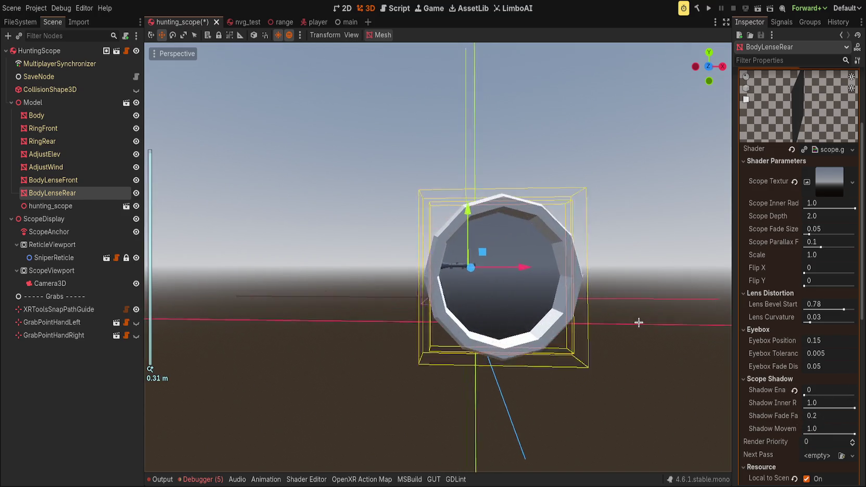
{"action": "left_click", "coordinate": [795, 390]}
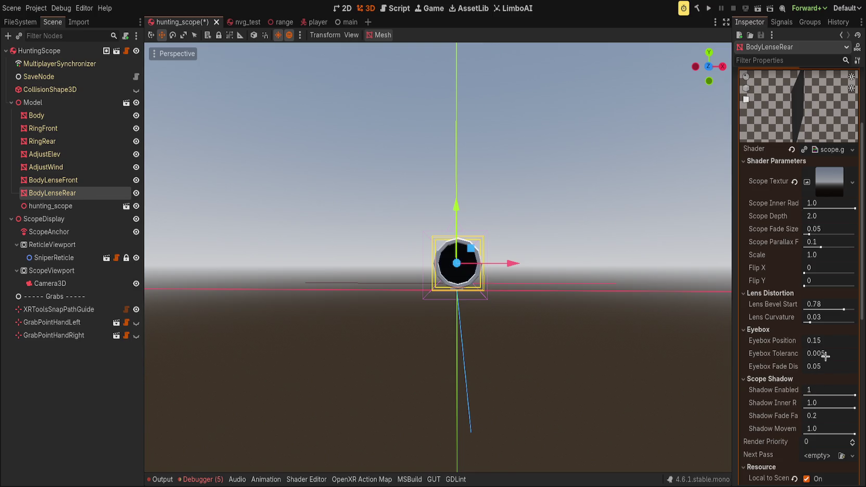
Step: Set the rear lens's Eyebox Tolerance to 0.1 and Eyebox Position to 0.435
{"action": "left_click_drag", "start_coordinate": [825, 355], "coordinate": [853, 355]}
{"action": "scroll", "coordinate": [633, 321], "scroll_direction": "down", "scroll_amount": 2}
{"action": "type", "text": "0.1"}
{"action": "key", "text": "Return"}
{"action": "scroll", "coordinate": [622, 306], "scroll_direction": "up", "scroll_amount": 2}
{"action": "scroll", "coordinate": [607, 355], "scroll_direction": "down", "scroll_amount": 2}
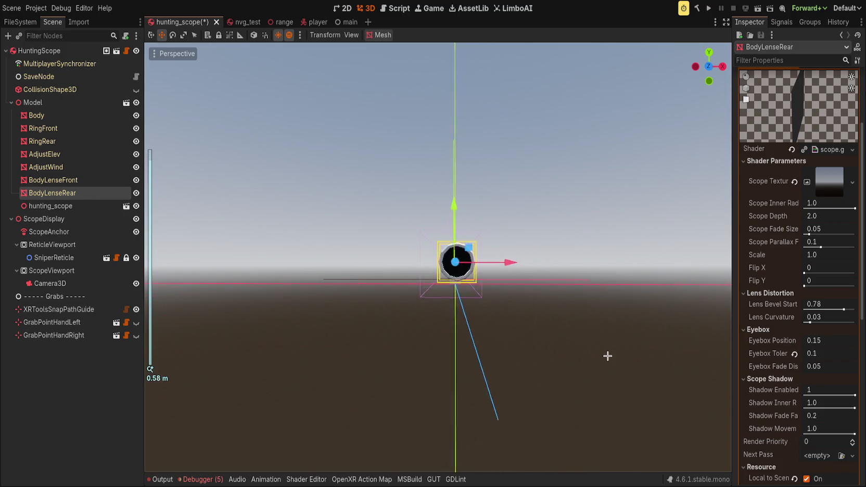
{"action": "scroll", "coordinate": [603, 350], "scroll_direction": "up", "scroll_amount": 2}
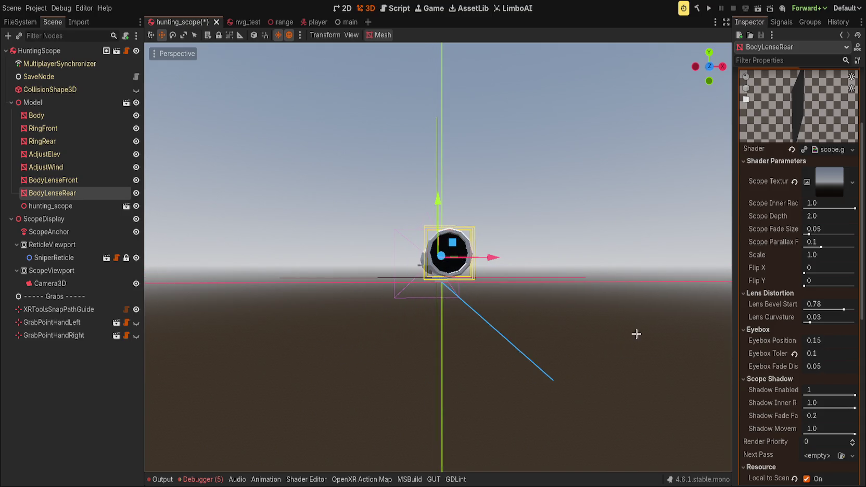
{"action": "mouse_move", "coordinate": [833, 343]}
{"action": "left_mouse_down"}
{"action": "mouse_move", "coordinate": [848, 343]}
{"action": "mouse_move", "coordinate": [823, 343]}
{"action": "left_mouse_up"}
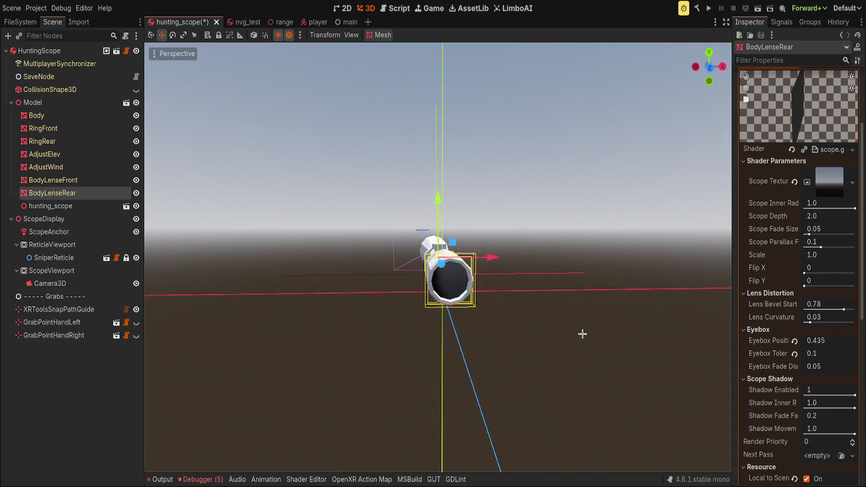
{"action": "mouse_move", "coordinate": [573, 321]}
{"action": "left_mouse_down"}
{"action": "mouse_move", "coordinate": [630, 344]}
{"action": "mouse_move", "coordinate": [644, 338]}
{"action": "mouse_move", "coordinate": [685, 351]}
{"action": "left_mouse_up"}
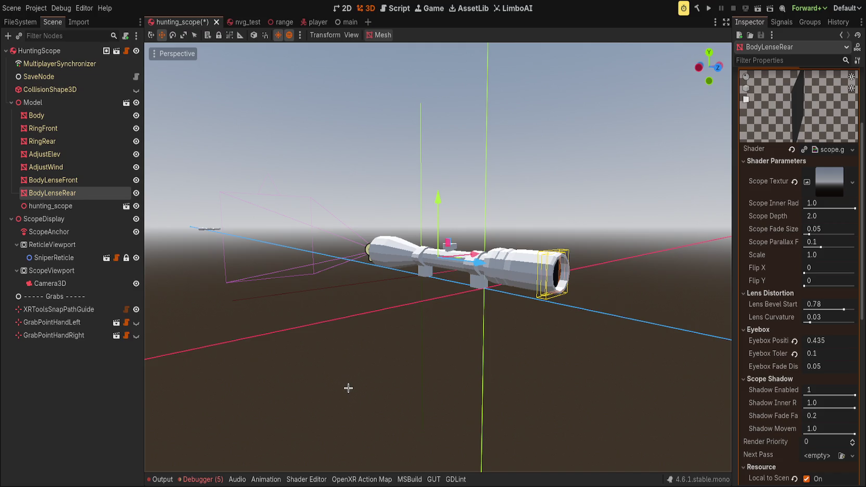
{"action": "mouse_move", "coordinate": [341, 381]}
{"action": "left_mouse_down"}
{"action": "mouse_move", "coordinate": [292, 332]}
{"action": "mouse_move", "coordinate": [387, 331]}
{"action": "left_mouse_up"}
{"action": "left_click", "coordinate": [106, 180]}
{"action": "key", "text": "f"}
{"action": "key", "text": "KP_1"}
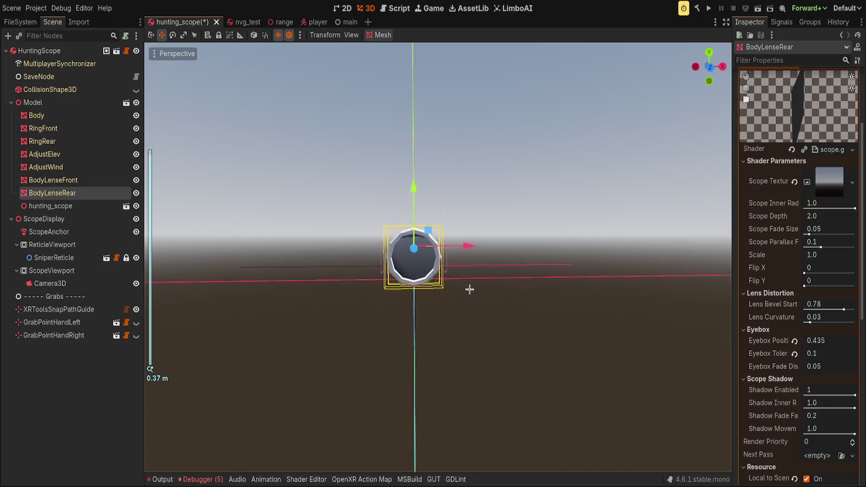
{"action": "scroll", "coordinate": [468, 276], "scroll_direction": "down", "scroll_amount": 4}
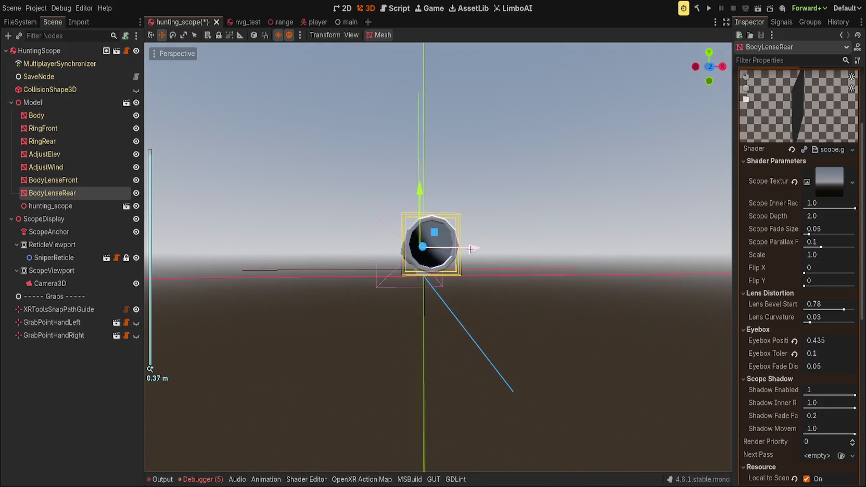
{"action": "left_click_drag", "start_coordinate": [468, 258], "coordinate": [443, 263]}
{"action": "scroll", "coordinate": [442, 263], "scroll_direction": "down", "scroll_amount": 2}
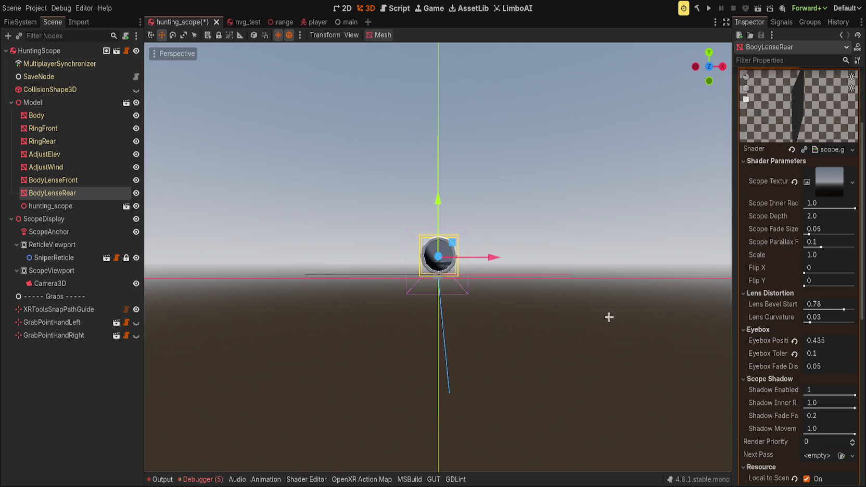
{"action": "left_click_drag", "start_coordinate": [809, 234], "coordinate": [813, 233]}
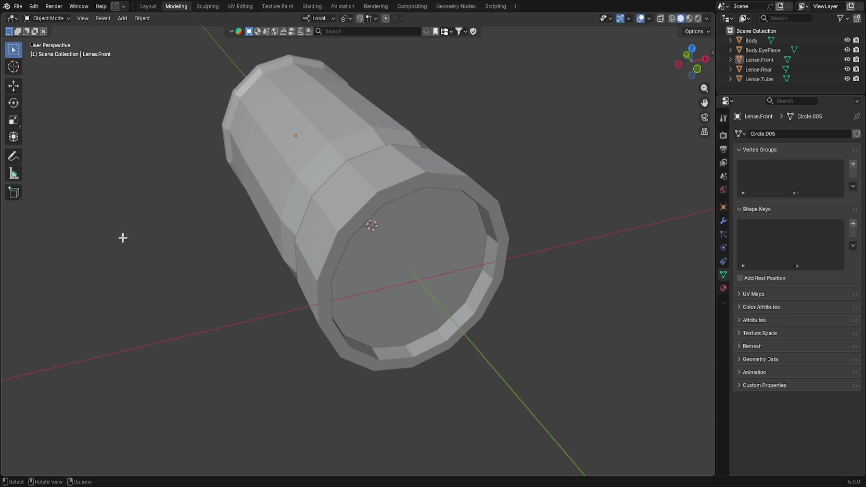
{"action": "left_click", "coordinate": [18, 5]}
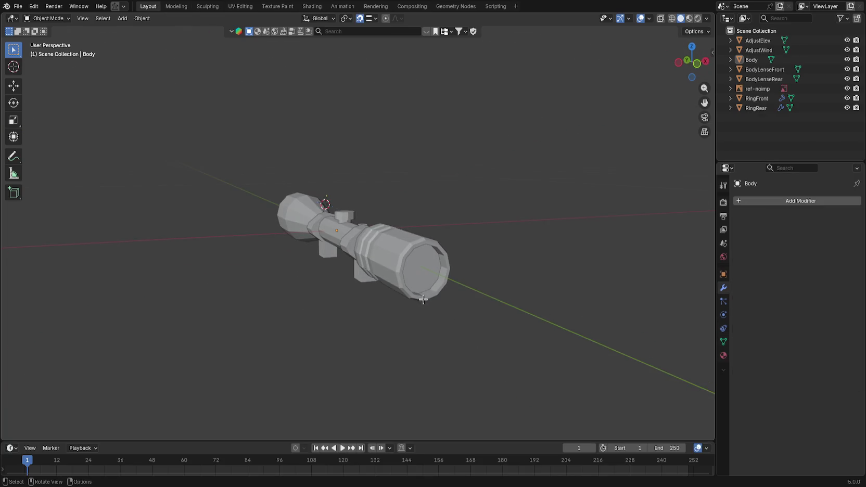
Step: Select the BodyLenseRear object and rename it Scope.Lense in the Outliner
{"action": "left_click", "coordinate": [421, 277]}
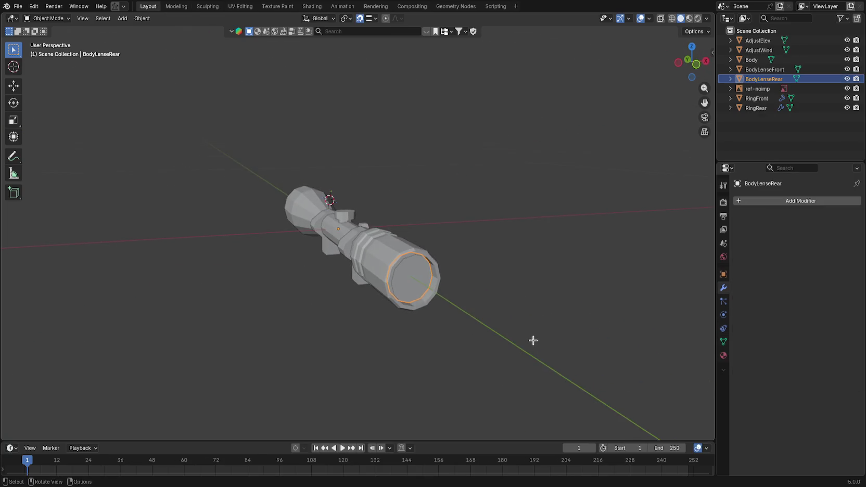
{"action": "left_click_drag", "start_coordinate": [453, 279], "coordinate": [498, 309]}
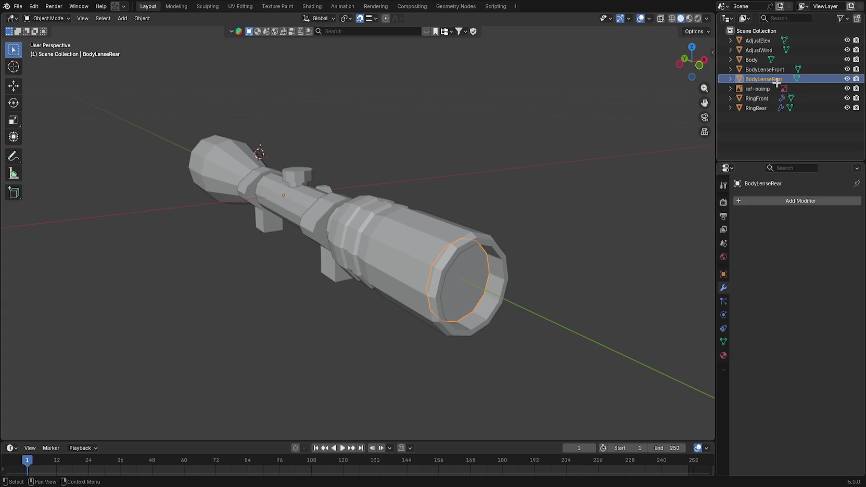
{"action": "double_click", "coordinate": [777, 81]}
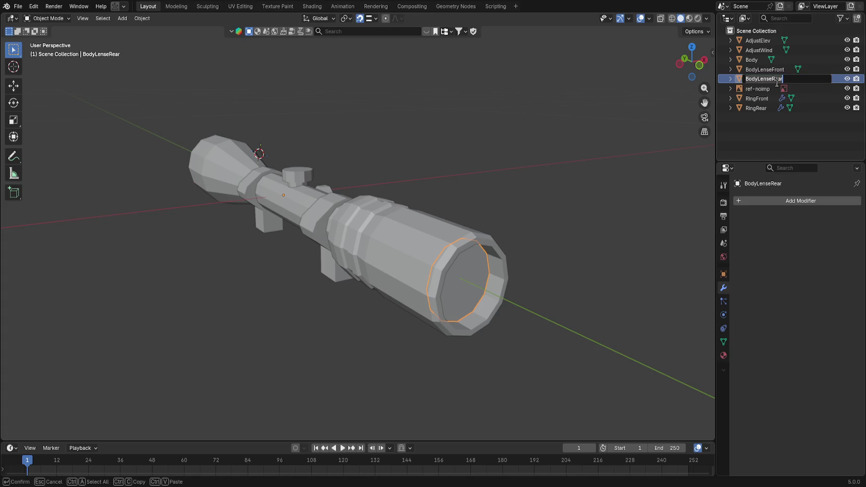
{"action": "type", "text": "B"}
{"action": "key", "text": "BackSpace"}
{"action": "key", "text": "BackSpace"}
{"action": "type", "text": "Lense"}
{"action": "type", "text": "cop"}
{"action": "key", "text": "ctrl+a"}
{"action": "type", "text": "Scope"}
{"action": "type", "text": ".Lense"}
{"action": "key", "text": "Return"}
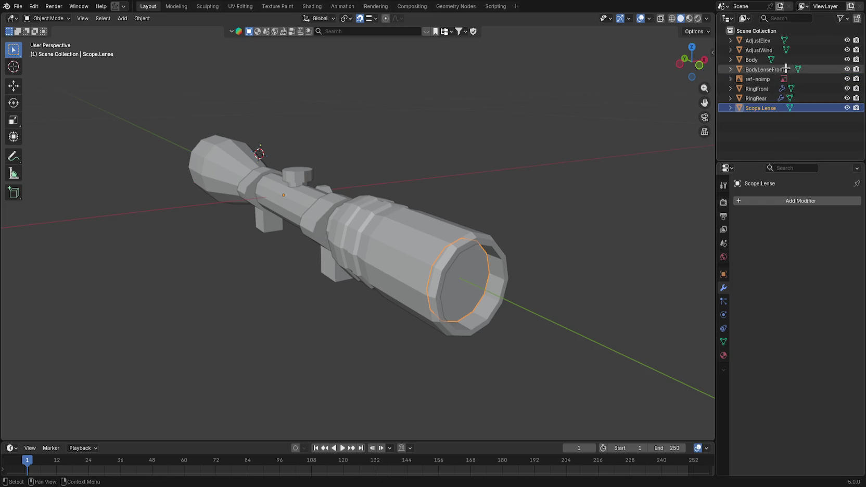
Step: Rename the BodyLenseFront object to Body.Lense.Tube'
{"action": "left_click", "coordinate": [785, 68]}
{"action": "double_click", "coordinate": [786, 69]}
{"action": "type", "text": "Sc"}
{"action": "key", "text": "ctrl+a"}
{"action": "type", "text": "Body.Scope"}
{"action": "key", "text": "ctrl+a"}
{"action": "type", "text": "SD"}
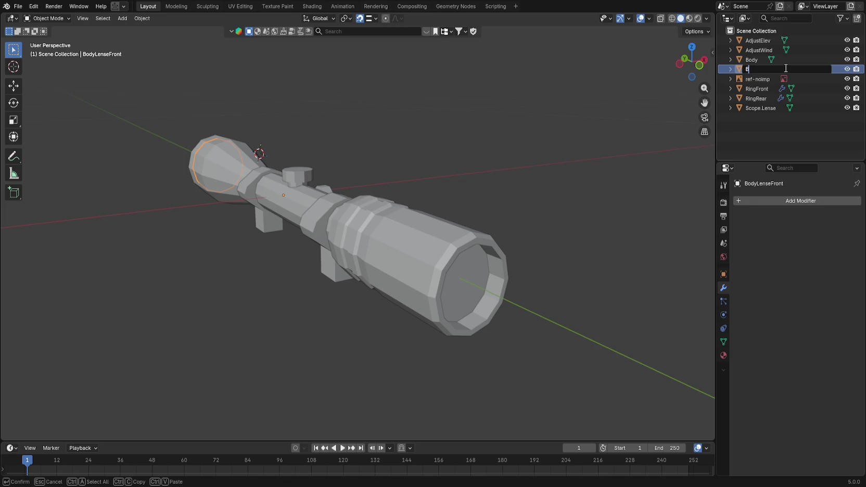
{"action": "type", "text": ".Lense"}
{"action": "key", "text": "ctrl+BackSpace"}
{"action": "type", "text": "Tube"}
{"action": "key", "text": "ctrl+BackSpace"}
{"action": "type", "text": "Lense.Tube'"}
{"action": "key", "text": "Return"}
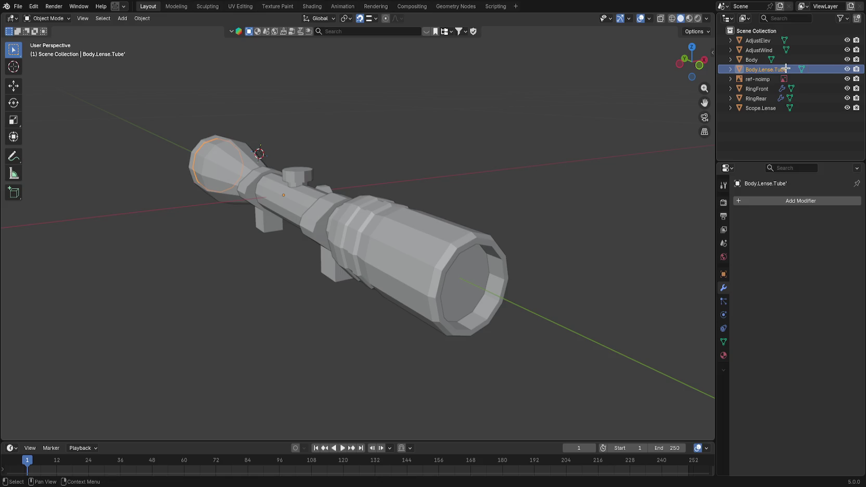
Step: Rename the Scope.Lense object to Scope.Lense.Rear
{"action": "left_click", "coordinate": [766, 109]}
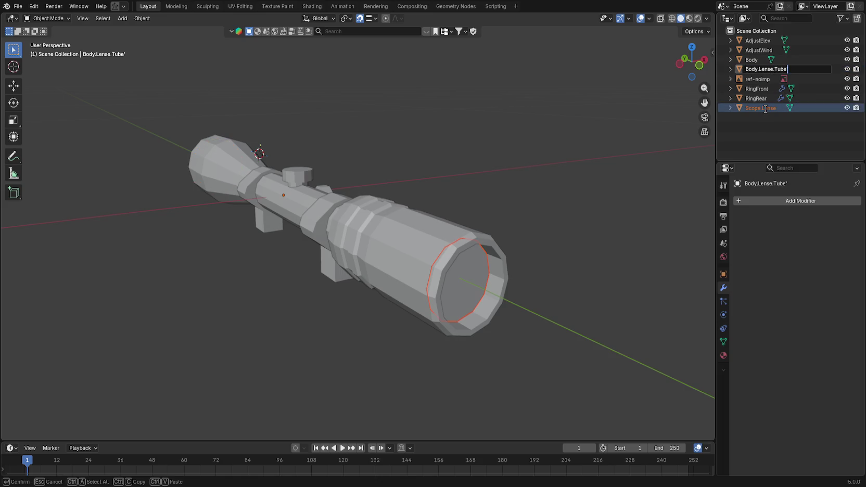
{"action": "left_click", "coordinate": [766, 108]}
{"action": "double_click", "coordinate": [766, 109]}
{"action": "key", "text": "End"}
{"action": "type", "text": ".Rear"}
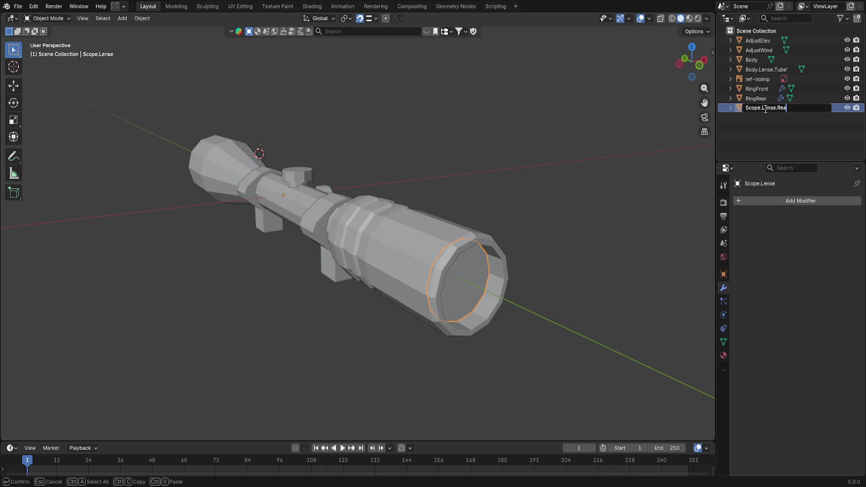
{"action": "key", "text": "Return"}
Step: Rename Body.Lense.Tube' to Body.Lense.Front
{"action": "left_click", "coordinate": [835, 69]}
{"action": "left_click", "coordinate": [848, 69], "text": "ctrl"}
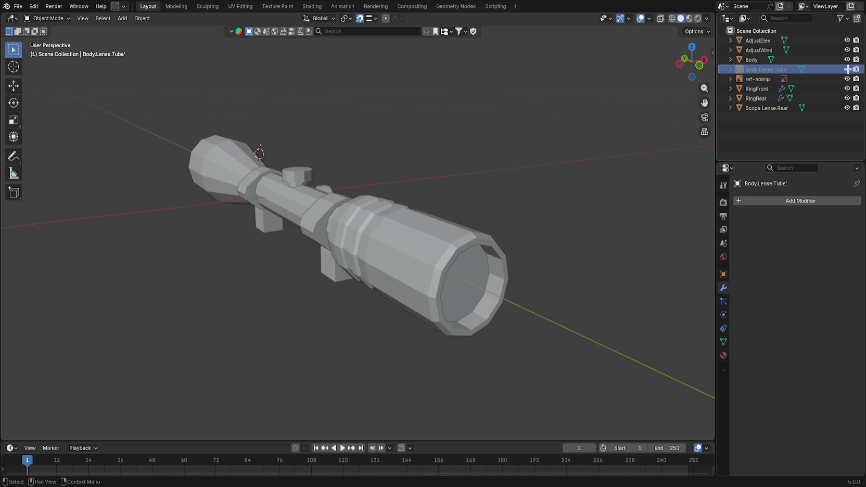
{"action": "double_click", "coordinate": [782, 68]}
{"action": "key", "text": "End"}
{"action": "key", "text": "BackSpace"}
{"action": "key", "text": "BackSpace"}
{"action": "key", "text": "BackSpace"}
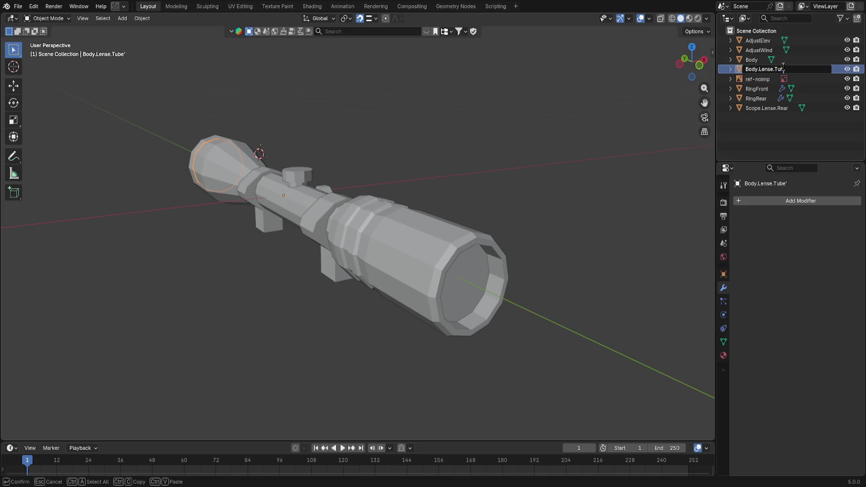
{"action": "type", "text": "Front"}
{"action": "key", "text": "Return"}
Step: Rename Scope.Lense.Rear to Body.Lense.Rear
{"action": "left_click", "coordinate": [790, 109]}
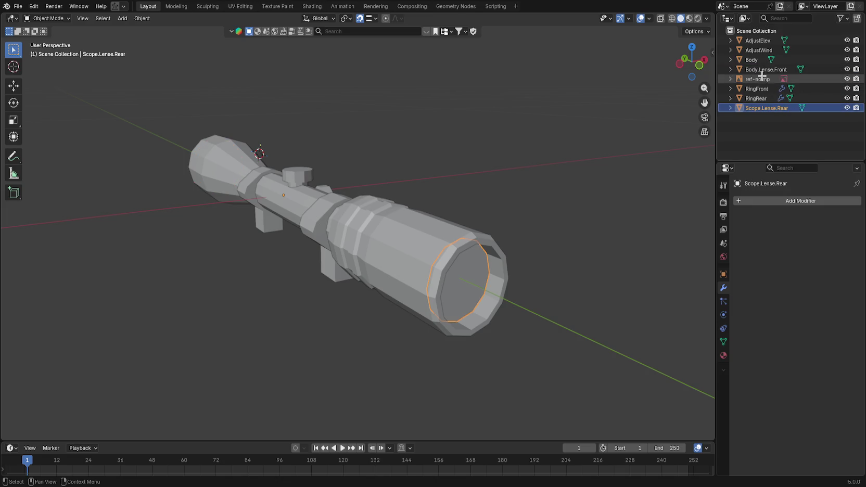
{"action": "double_click", "coordinate": [780, 112]}
{"action": "type", "text": "Body.Lense"}
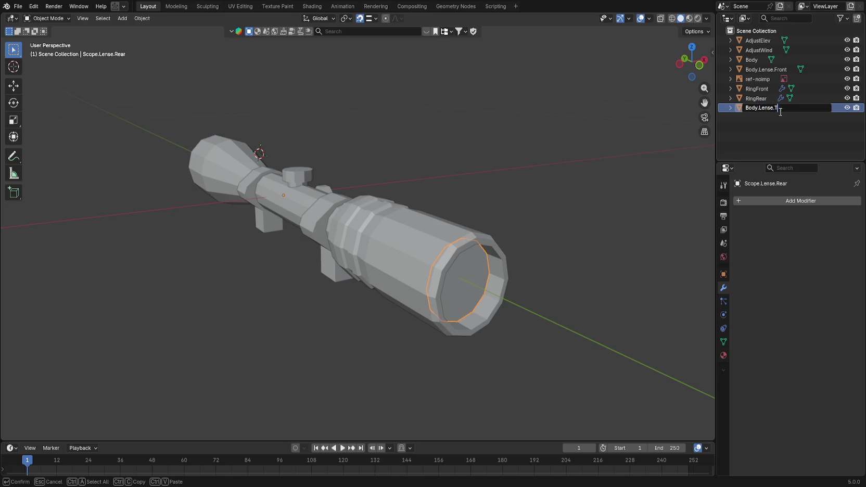
{"action": "type", "text": "ar"}
{"action": "key", "text": "Return"}
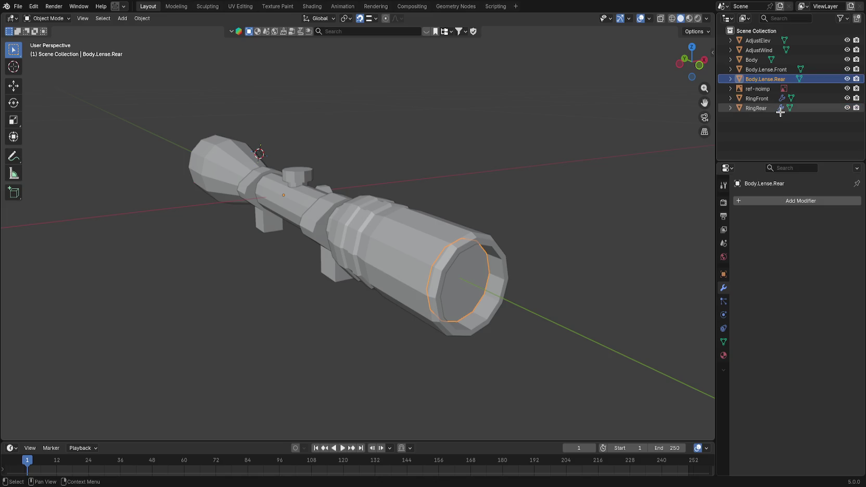
Step: Duplicate Body.Lense.Rear in place and nudge the copy slightly along Y
{"action": "key", "text": "shift+d"}
{"action": "right_click", "coordinate": [515, 249]}
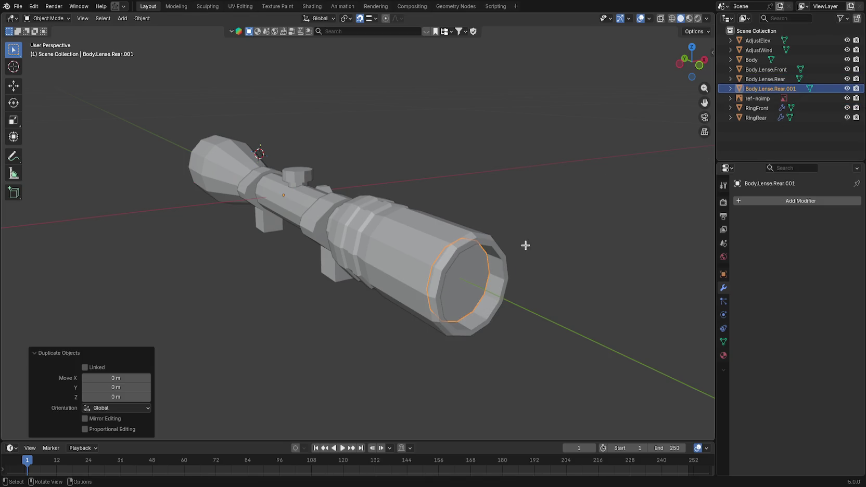
{"action": "key", "text": "g"}
{"action": "key", "text": "y"}
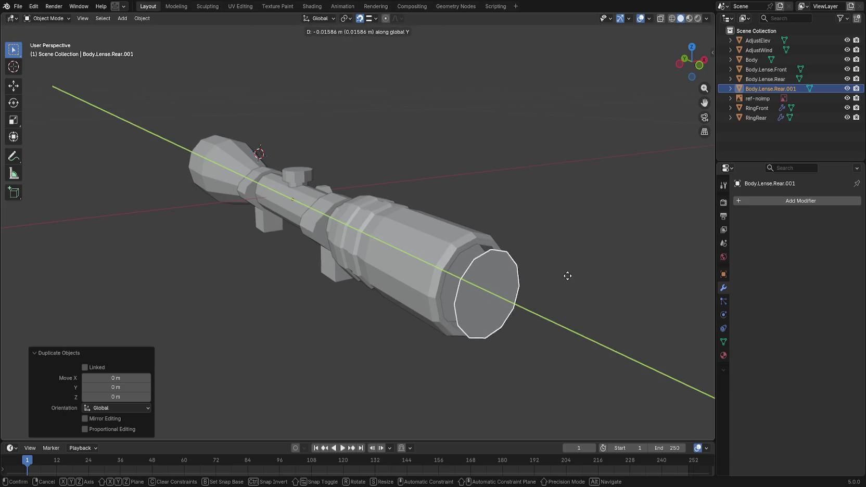
{"action": "left_click", "coordinate": [559, 269]}
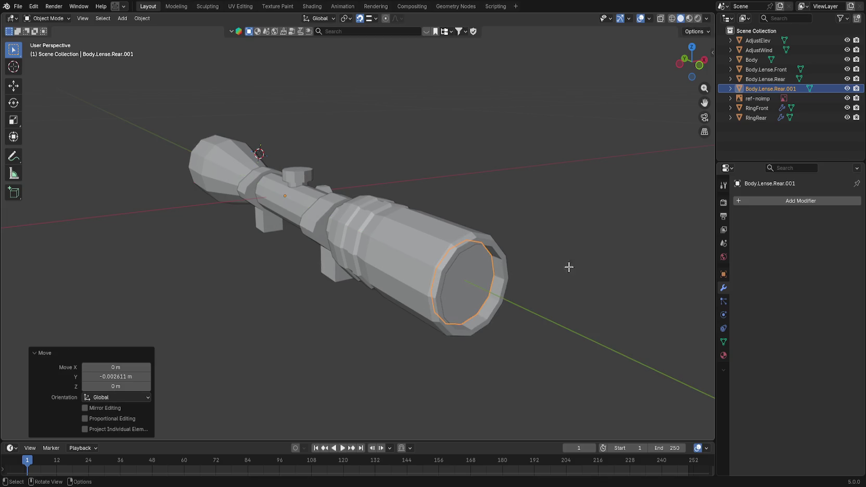
Step: Name the duplicate Body.Lense.Rear.Glass
{"action": "double_click", "coordinate": [807, 89]}
{"action": "key", "text": "BackSpace"}
{"action": "key", "text": "BackSpace"}
{"action": "key", "text": "BackSpace"}
{"action": "type", "text": "Cover"}
{"action": "key", "text": "Return"}
{"action": "double_click", "coordinate": [807, 89]}
{"action": "left_click", "coordinate": [810, 88]}
{"action": "key", "text": "BackSpace"}
{"action": "key", "text": "BackSpace"}
{"action": "key", "text": "BackSpace"}
{"action": "type", "text": ".Glass"}
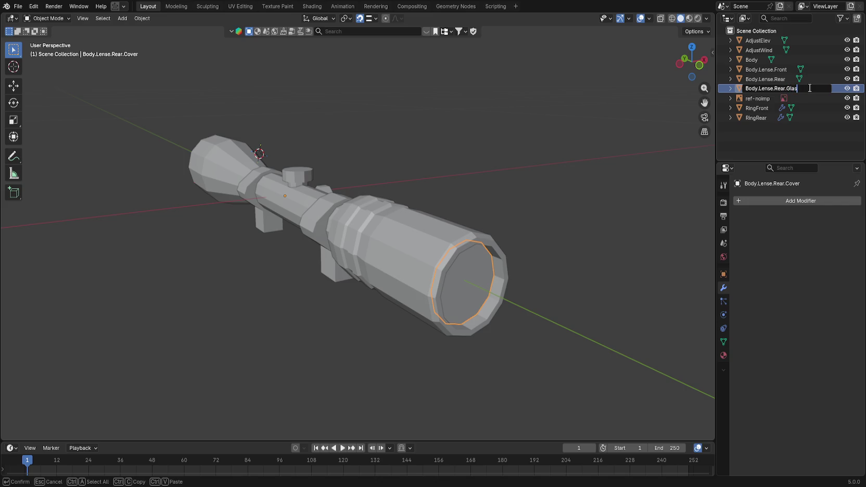
{"action": "key", "text": "Return"}
Step: Shorten the duplicate's name to Body.Lense.Glass
{"action": "left_click", "coordinate": [783, 74]}
{"action": "left_click", "coordinate": [786, 79]}
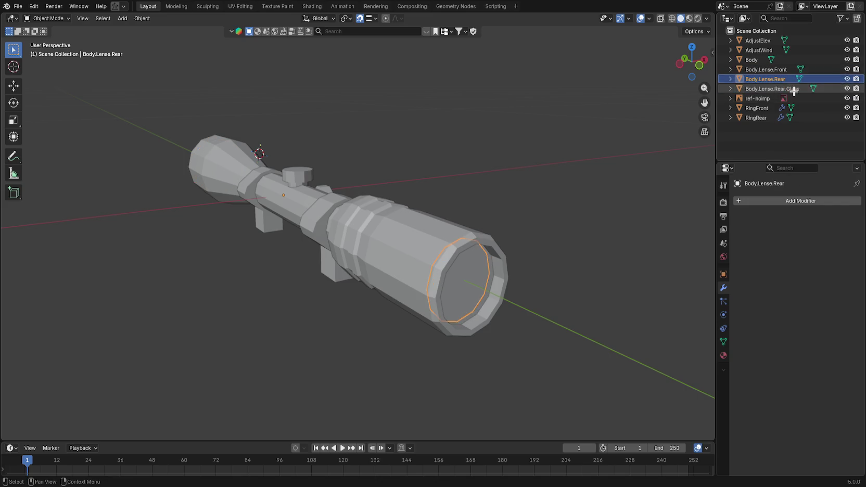
{"action": "left_click", "coordinate": [803, 89]}
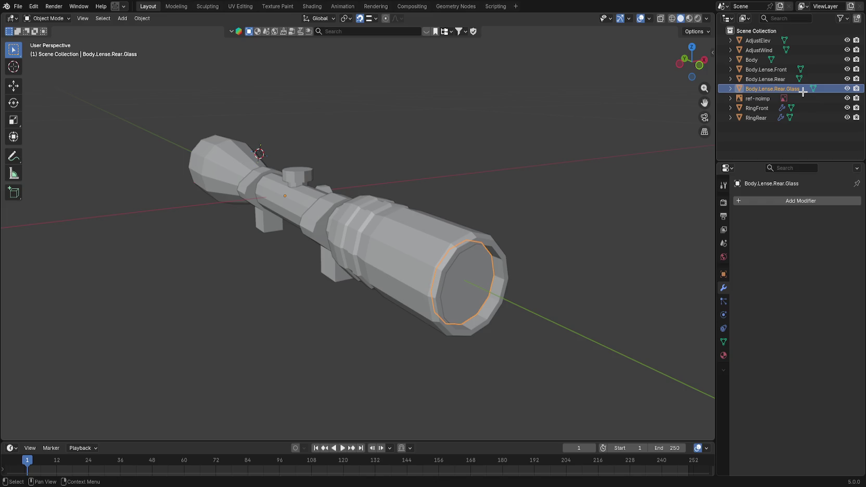
{"action": "double_click", "coordinate": [803, 91]}
{"action": "key", "text": "BackSpace"}
{"action": "key", "text": "BackSpace"}
{"action": "key", "text": "BackSpace"}
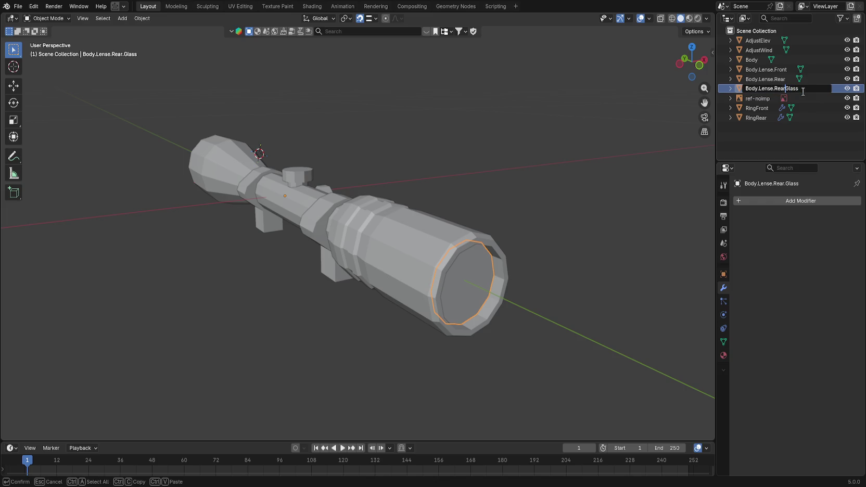
{"action": "key", "text": "Return"}
Step: Rename the original piece Body.Lense.Tube and the duplicate Body.Lense.Rear
{"action": "left_click", "coordinate": [803, 91]}
{"action": "double_click", "coordinate": [803, 91]}
{"action": "key", "text": "End"}
{"action": "key", "text": "BackSpace"}
{"action": "key", "text": "Return"}
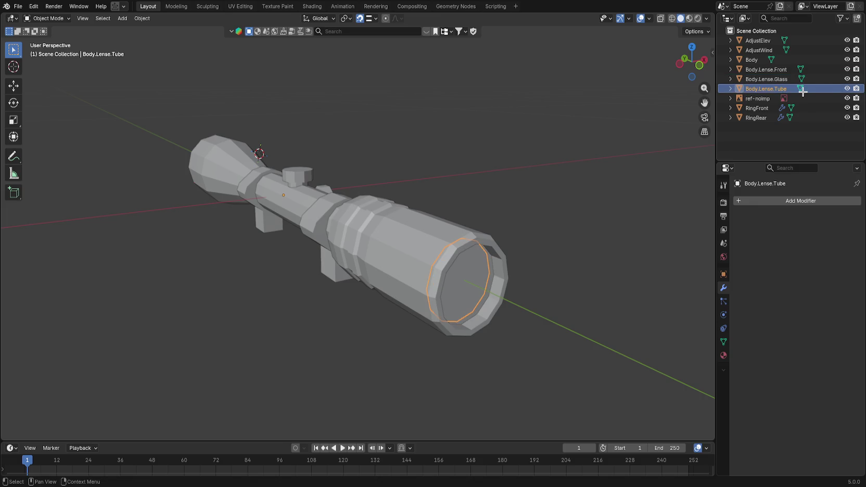
{"action": "key", "text": "Up"}
{"action": "key", "text": "F2"}
{"action": "key", "text": "End"}
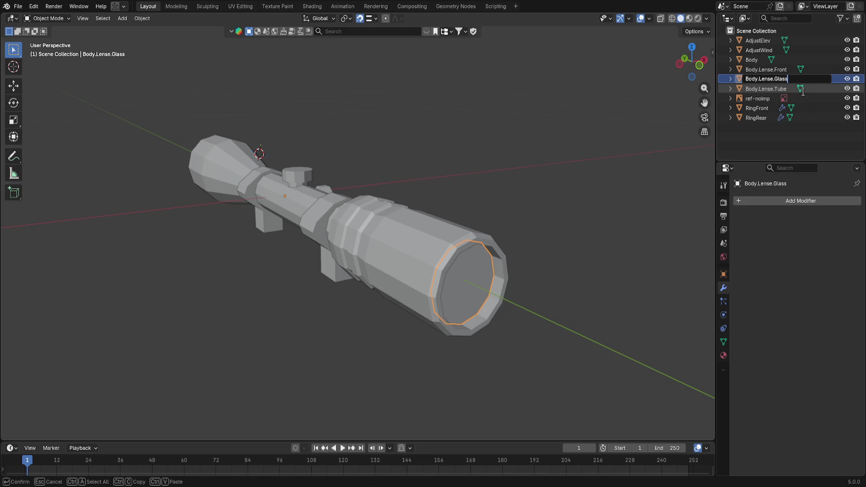
{"action": "type", "text": "Rear"}
{"action": "key", "text": "Return"}
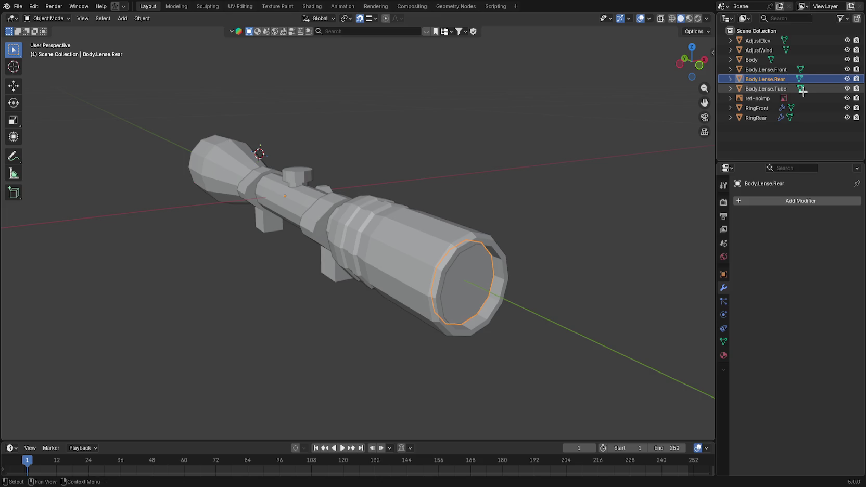
Step: Deselect everything and save hunting_scope.blend
{"action": "left_click", "coordinate": [801, 90]}
{"action": "left_click", "coordinate": [763, 146]}
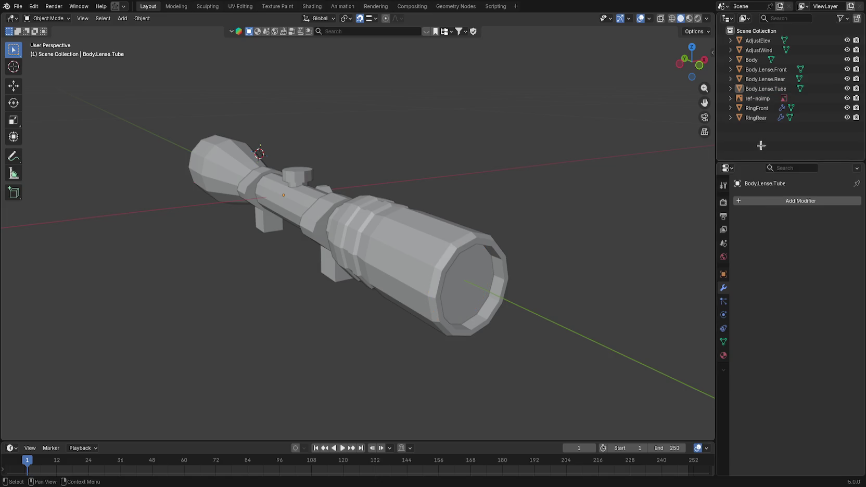
{"action": "key", "text": "ctrl+s"}
{"action": "left_click", "coordinate": [761, 80]}
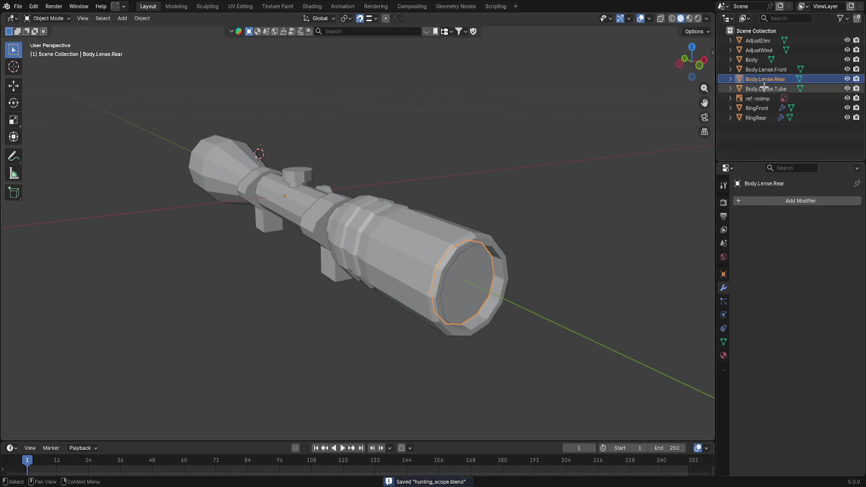
Step: Move Body.Lense.Rear along Y and save the file
{"action": "left_click", "coordinate": [764, 88]}
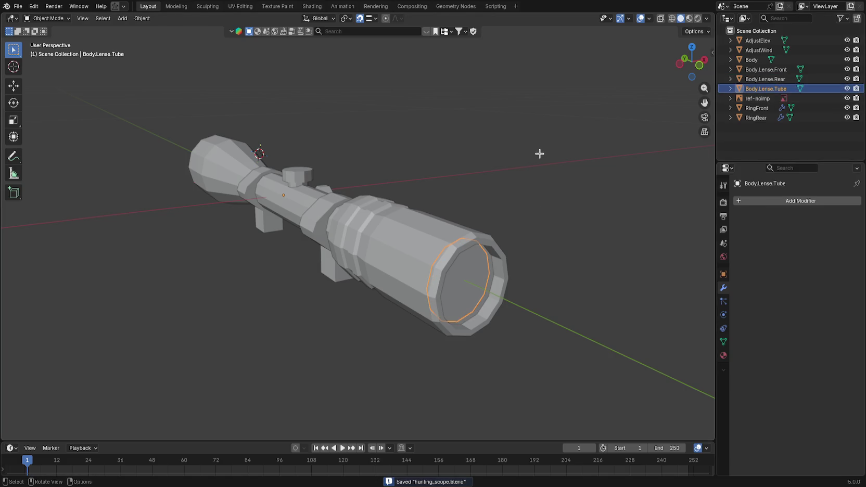
{"action": "left_click", "coordinate": [786, 77]}
{"action": "key", "text": "g"}
{"action": "key", "text": "y"}
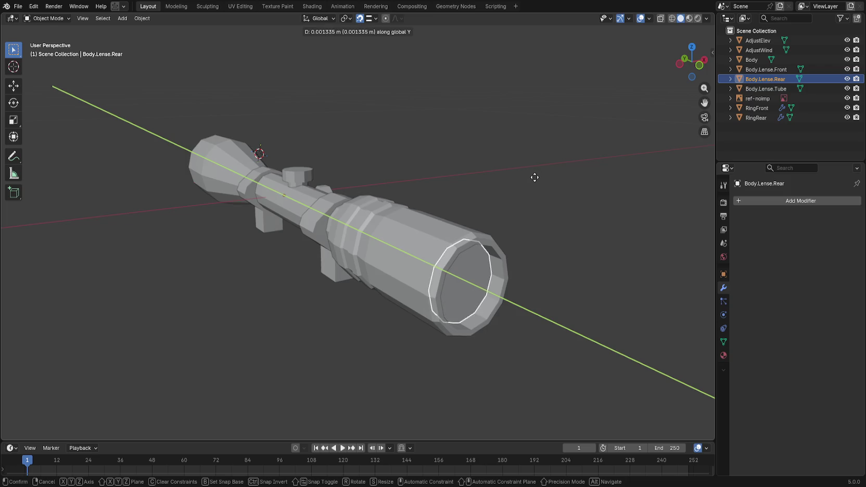
{"action": "left_click", "coordinate": [536, 178]}
{"action": "left_click", "coordinate": [770, 89]}
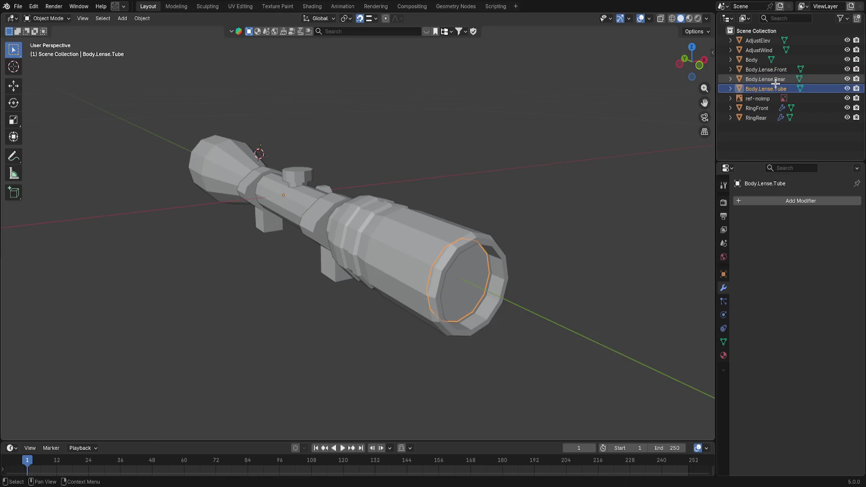
{"action": "key", "text": "ctrl+s"}
Step: Give the rear lens piece a new material named plastic
{"action": "scroll", "coordinate": [386, 186], "scroll_direction": "down", "scroll_amount": 4}
{"action": "scroll", "coordinate": [363, 188], "scroll_direction": "up", "scroll_amount": 3}
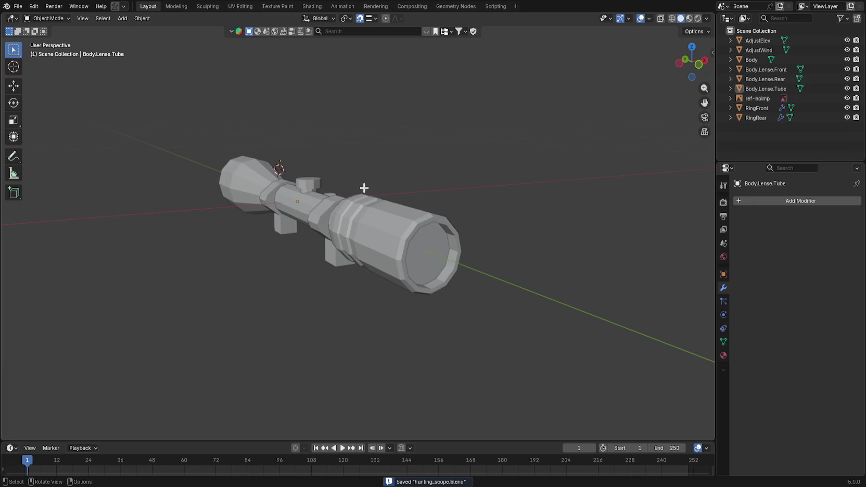
{"action": "left_click", "coordinate": [445, 259]}
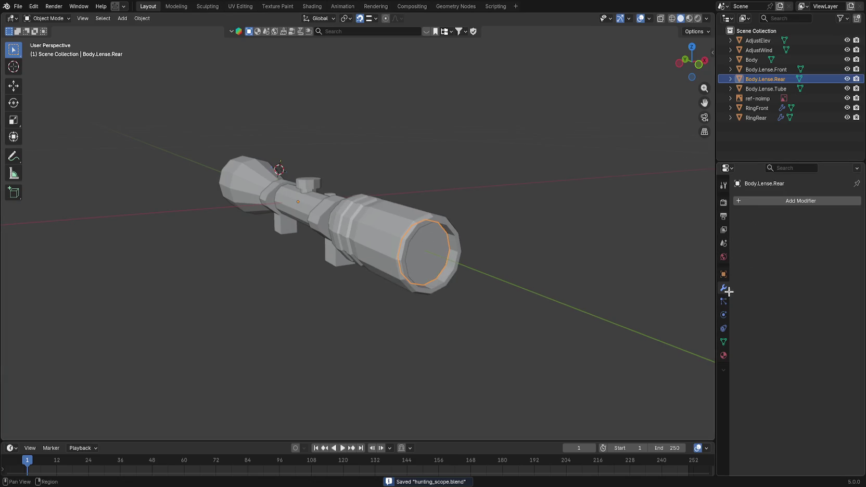
{"action": "left_click", "coordinate": [723, 355]}
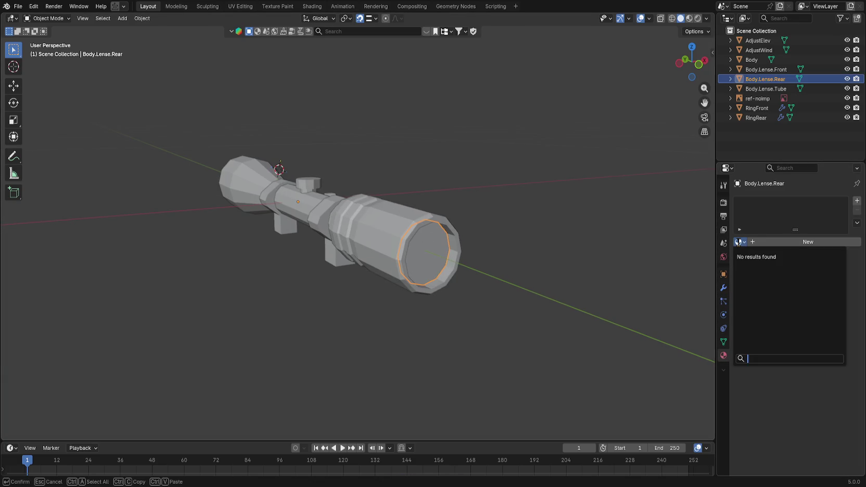
{"action": "left_click", "coordinate": [765, 242]}
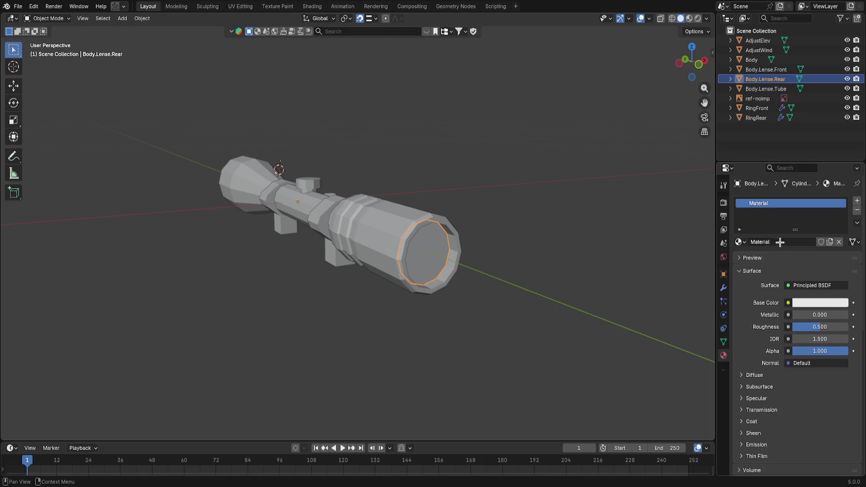
{"action": "left_click", "coordinate": [782, 242]}
{"action": "type", "text": "Body"}
{"action": "key", "text": "Return"}
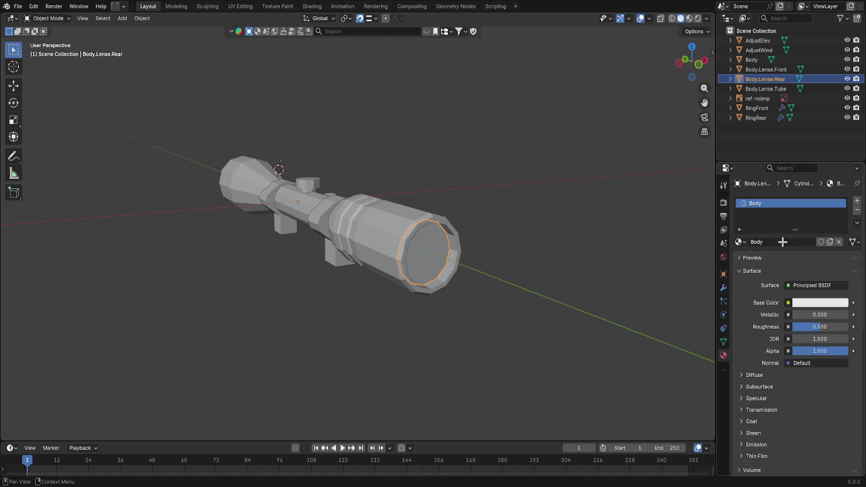
{"action": "left_click", "coordinate": [778, 242]}
{"action": "type", "text": "plastic"}
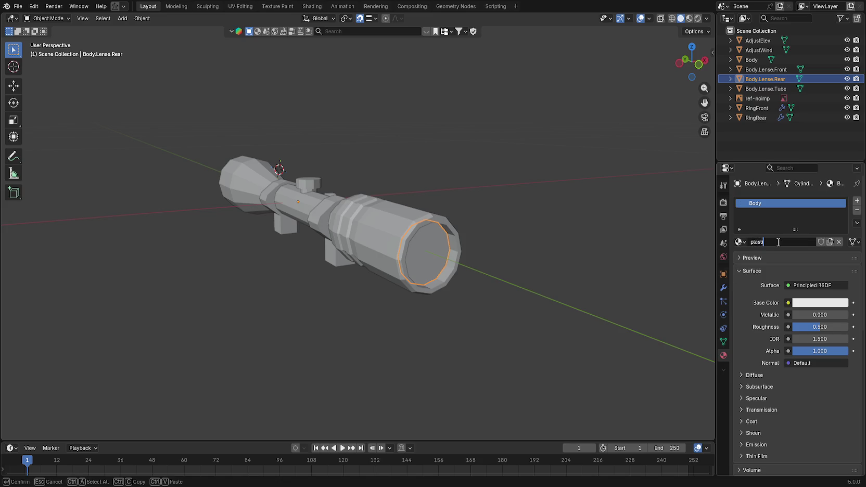
{"action": "key", "text": "Return"}
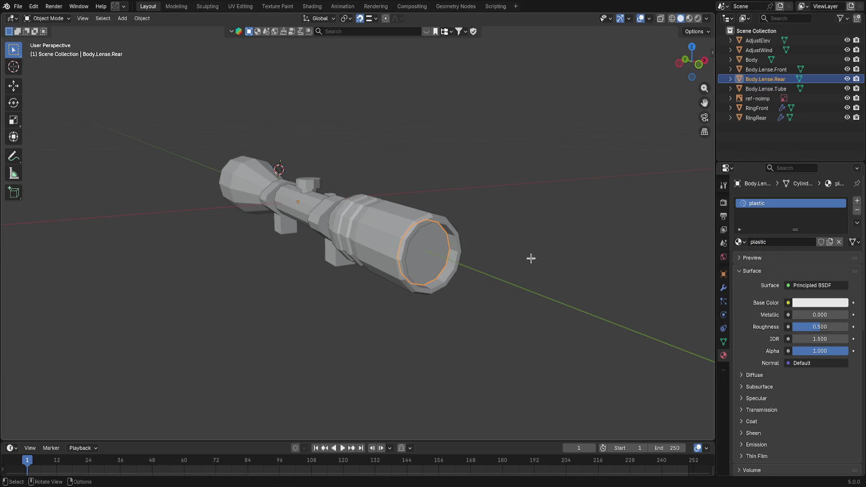
Step: Assign the plastic material to the Body object
{"action": "left_click", "coordinate": [312, 208]}
{"action": "left_click", "coordinate": [419, 265]}
{"action": "scroll", "coordinate": [420, 265], "scroll_direction": "up", "scroll_amount": 2}
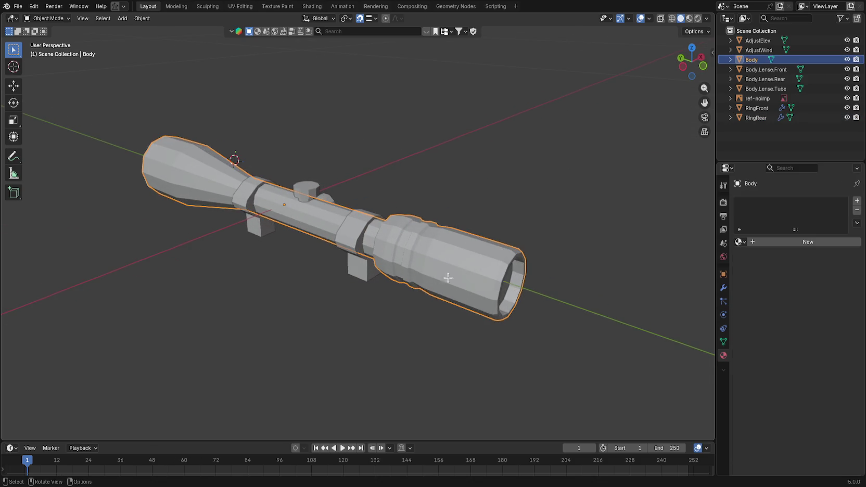
{"action": "left_click", "coordinate": [740, 242]}
{"action": "left_click", "coordinate": [778, 243]}
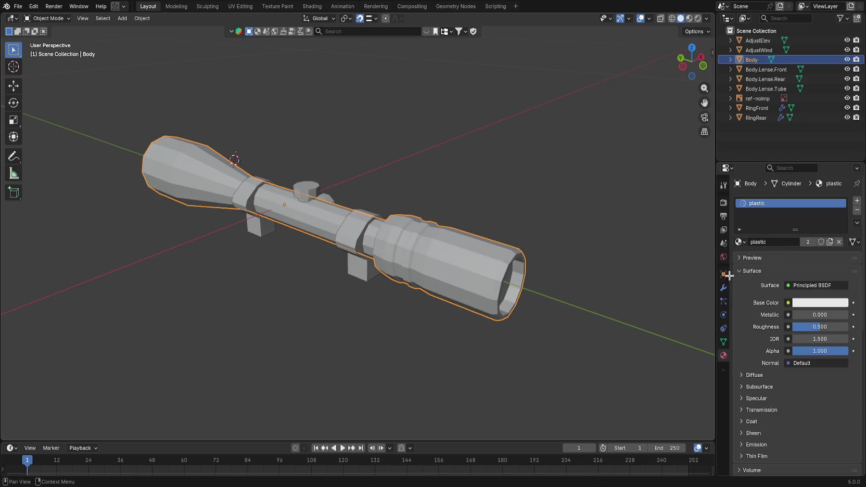
Step: Browse Body's materials in Edit Mode, then inspect the rear lens's material slot
{"action": "key", "text": "Tab"}
{"action": "left_click_drag", "start_coordinate": [632, 275], "coordinate": [458, 273]}
{"action": "left_click", "coordinate": [742, 243]}
{"action": "left_click", "coordinate": [742, 242]}
{"action": "left_click", "coordinate": [742, 242]}
{"action": "left_click", "coordinate": [747, 249]}
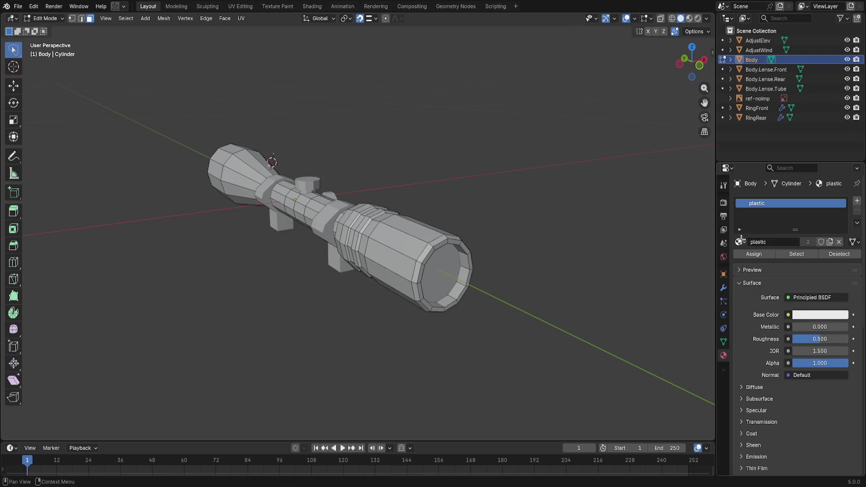
{"action": "key", "text": "Tab"}
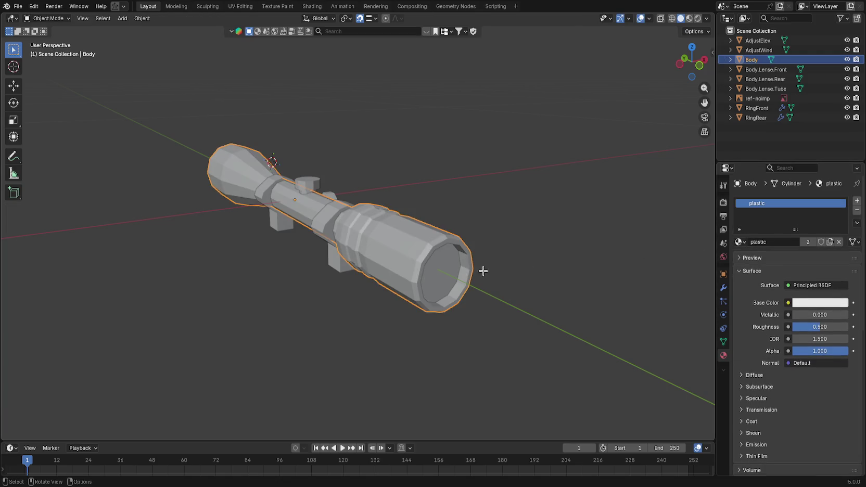
{"action": "left_click", "coordinate": [444, 272]}
{"action": "left_click", "coordinate": [739, 242]}
{"action": "left_click", "coordinate": [739, 243]}
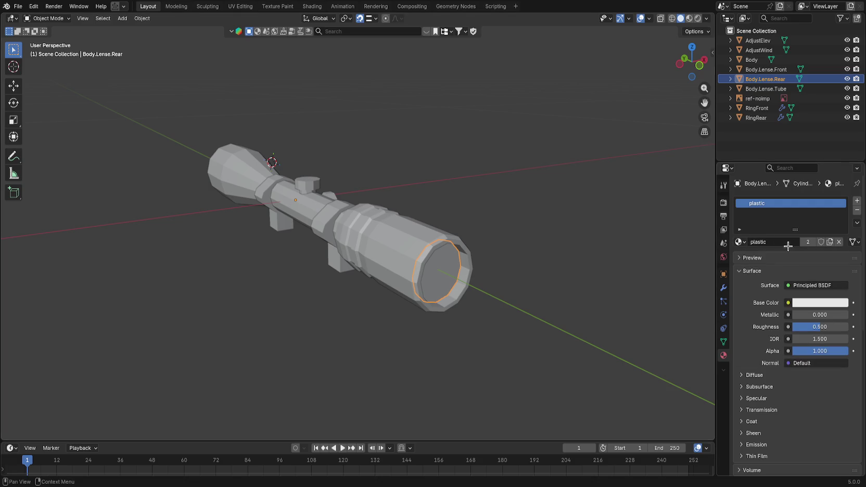
Step: Replace Body.Lense.Rear's plastic material with a new material named glass.transparent
{"action": "left_click", "coordinate": [839, 242]}
{"action": "left_click", "coordinate": [781, 242]}
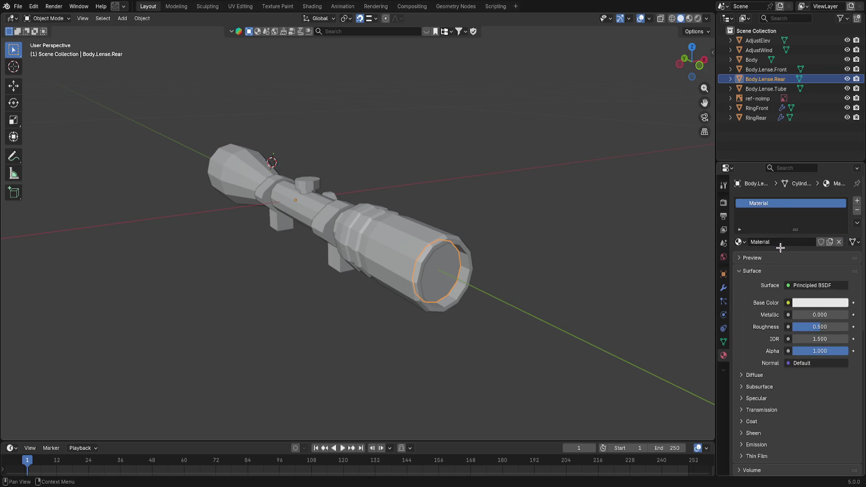
{"action": "double_click", "coordinate": [783, 243]}
{"action": "type", "text": "glass"}
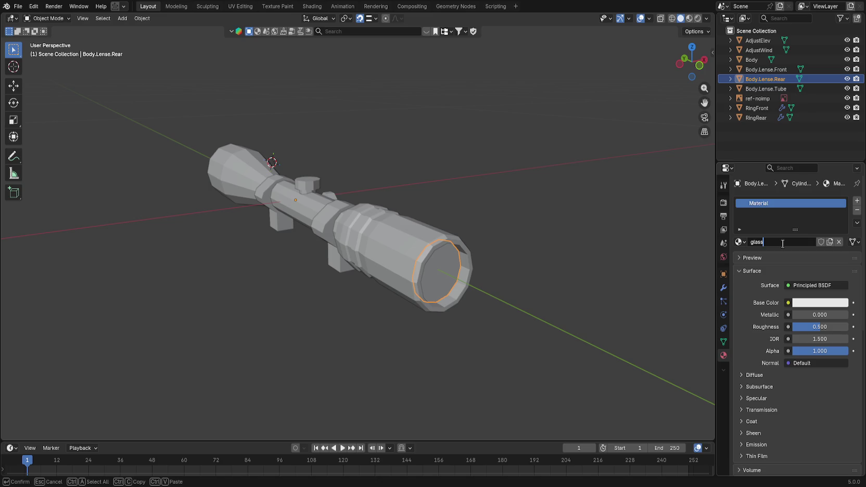
{"action": "type", "text": "_transparent"}
{"action": "key", "text": "Return"}
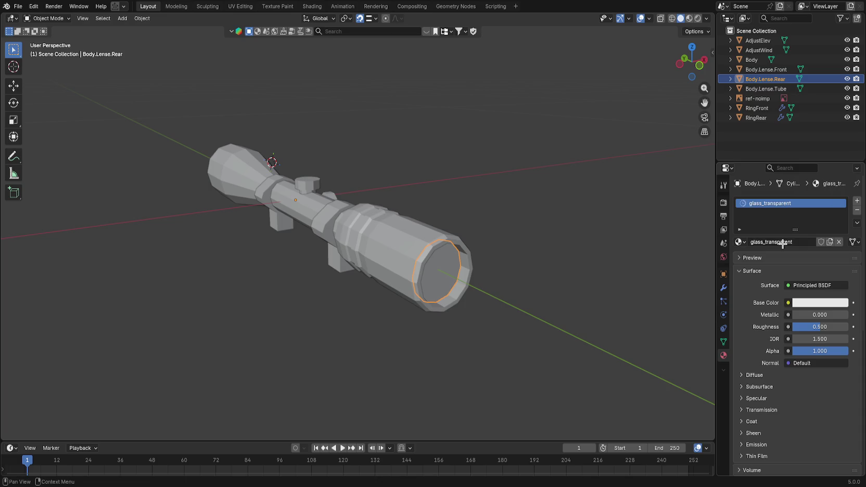
{"action": "left_click", "coordinate": [771, 242]}
{"action": "key", "text": "Left"}
{"action": "key", "text": "Left"}
{"action": "key", "text": "Left"}
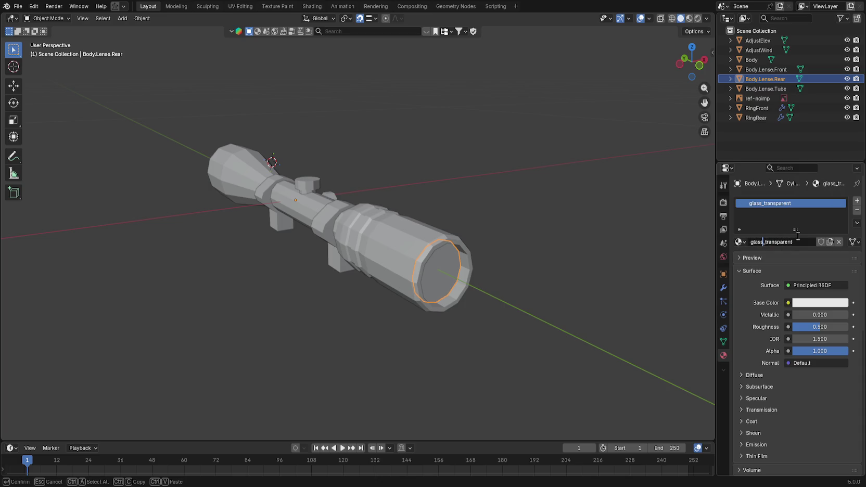
{"action": "key", "text": "Delete"}
{"action": "type", "text": "."}
{"action": "key", "text": "Return"}
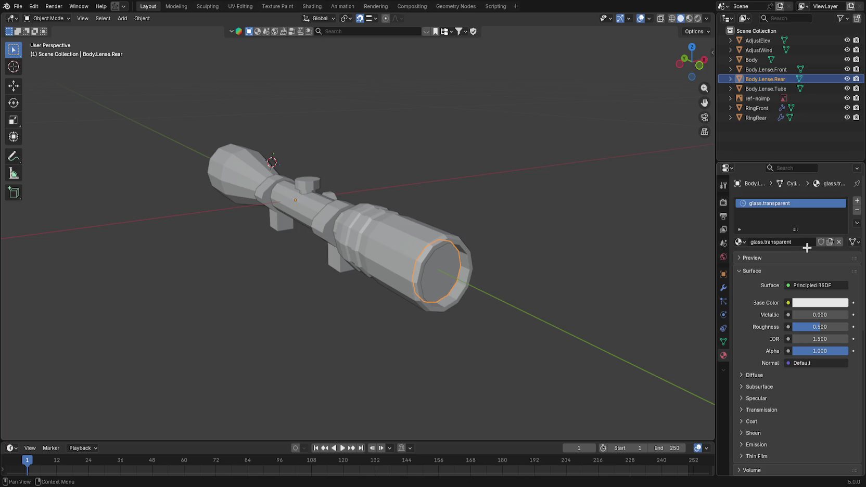
Step: Assign glass.transparent to the rear lens's end face in Edit Mode
{"action": "key", "text": "Tab"}
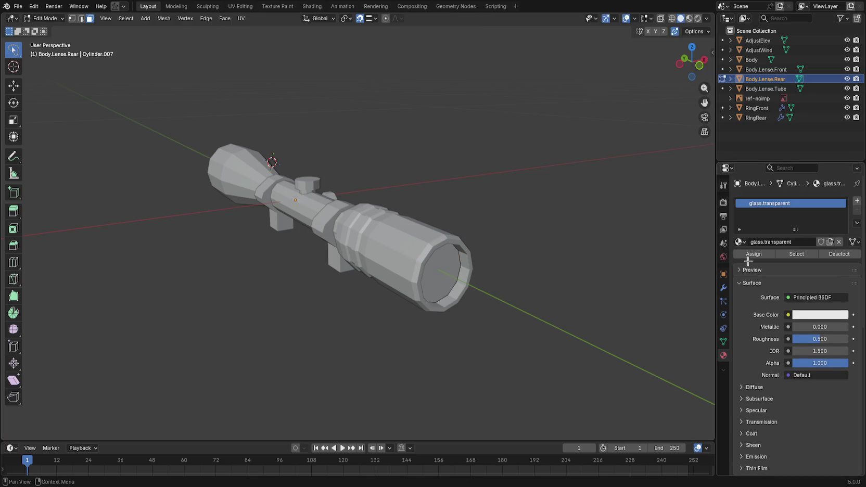
{"action": "left_click", "coordinate": [442, 273]}
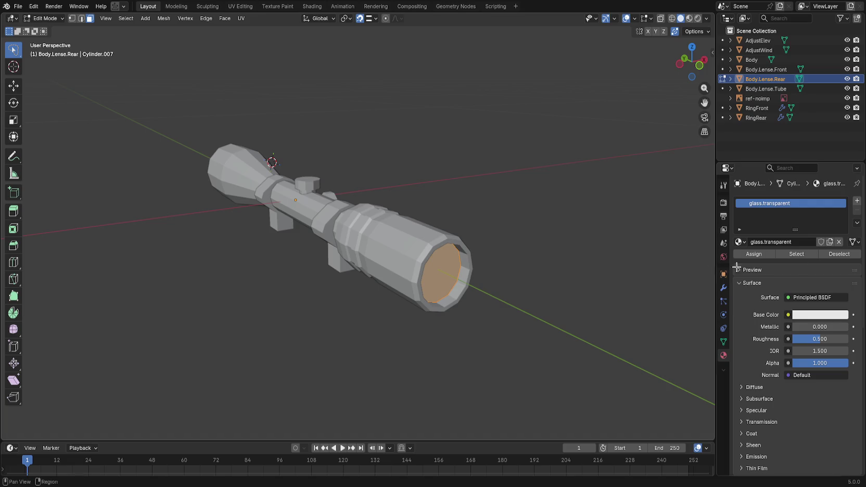
{"action": "left_click", "coordinate": [759, 251]}
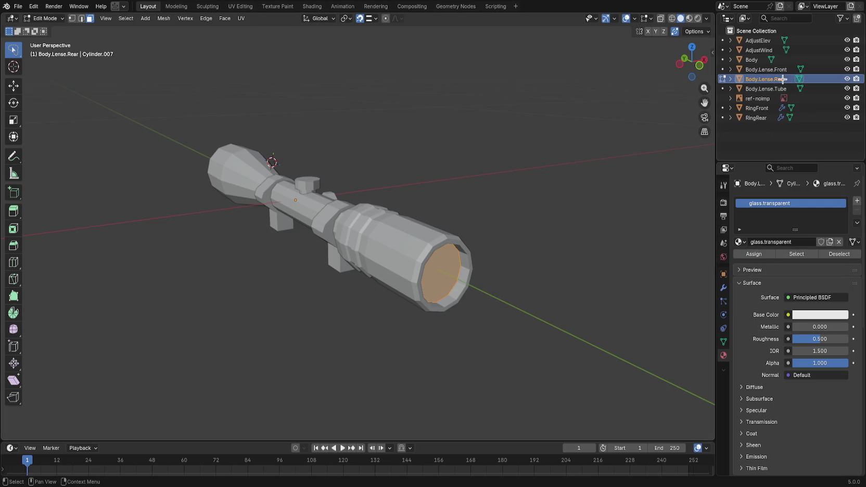
{"action": "left_click", "coordinate": [724, 90]}
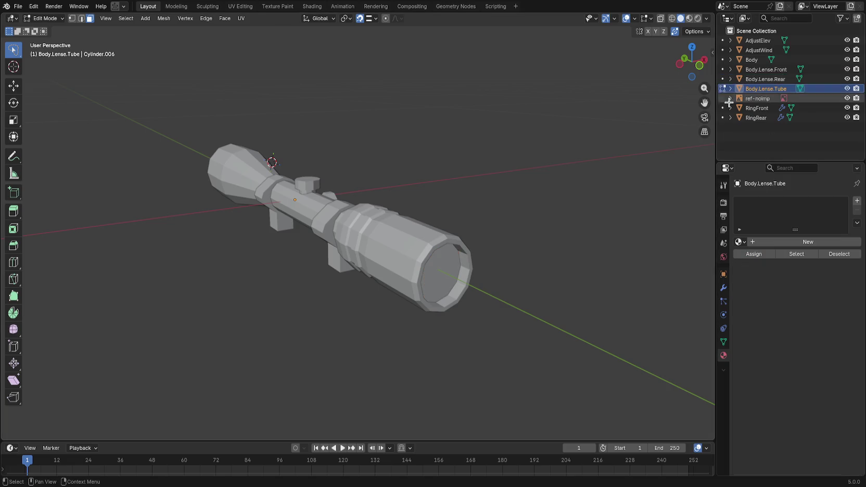
Step: Add a new material to the lens tube and rename the object Body.Lense.Scope
{"action": "left_click", "coordinate": [779, 242]}
{"action": "left_click", "coordinate": [797, 243]}
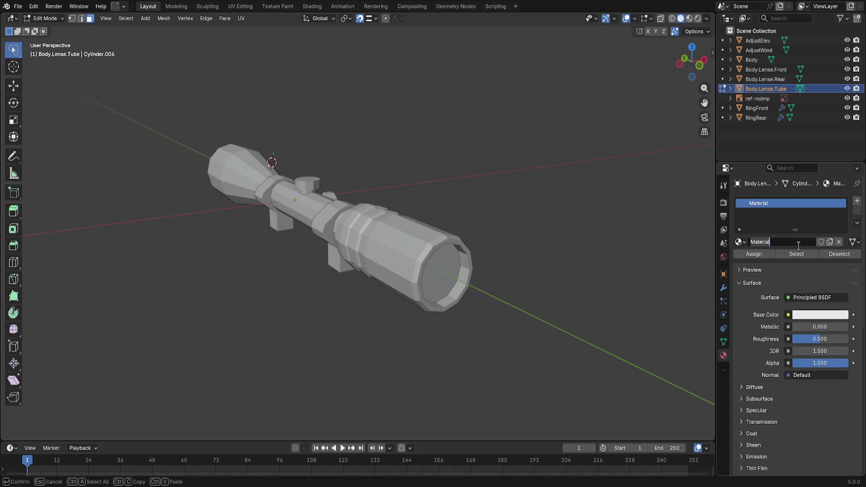
{"action": "left_click", "coordinate": [786, 88]}
{"action": "double_click", "coordinate": [787, 89]}
{"action": "left_click", "coordinate": [787, 89]}
{"action": "key", "text": "BackSpace"}
{"action": "key", "text": "BackSpace"}
{"action": "key", "text": "BackSpace"}
{"action": "key", "text": "BackSpace"}
{"action": "type", "text": "Scope"}
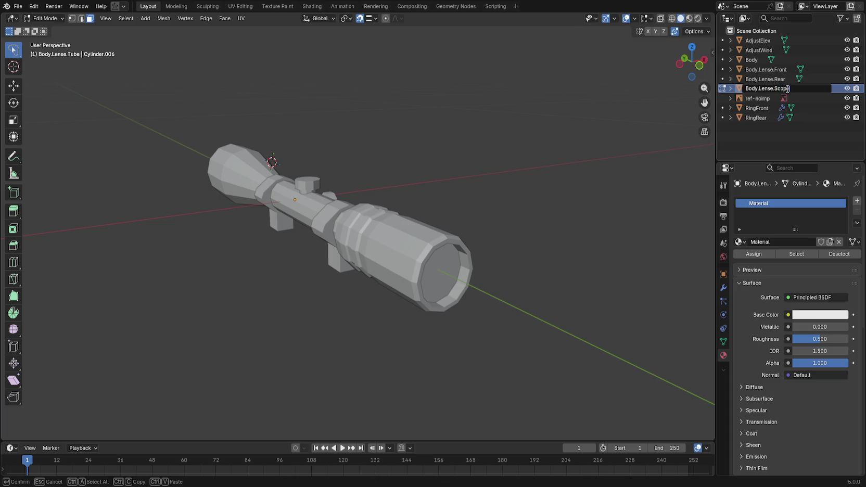
{"action": "key", "text": "Return"}
Step: Name the tube's material scope, assign it to its faces, and return to Object Mode
{"action": "double_click", "coordinate": [766, 242]}
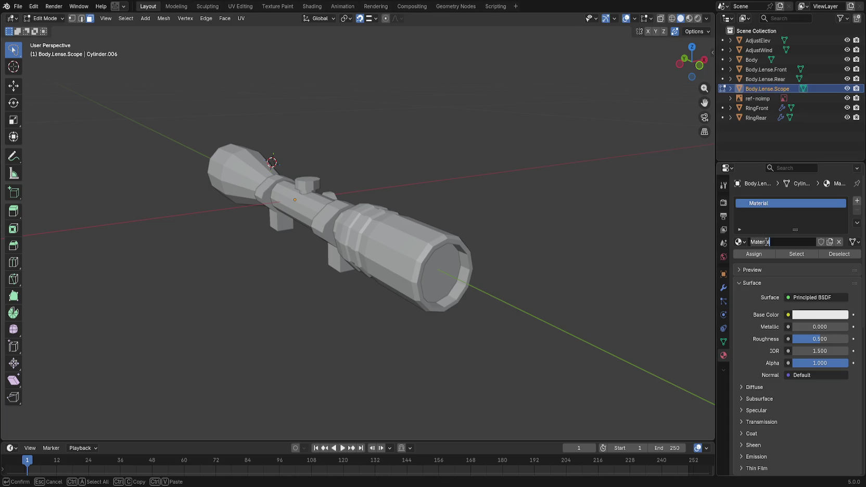
{"action": "type", "text": "scope"}
{"action": "key", "text": "Return"}
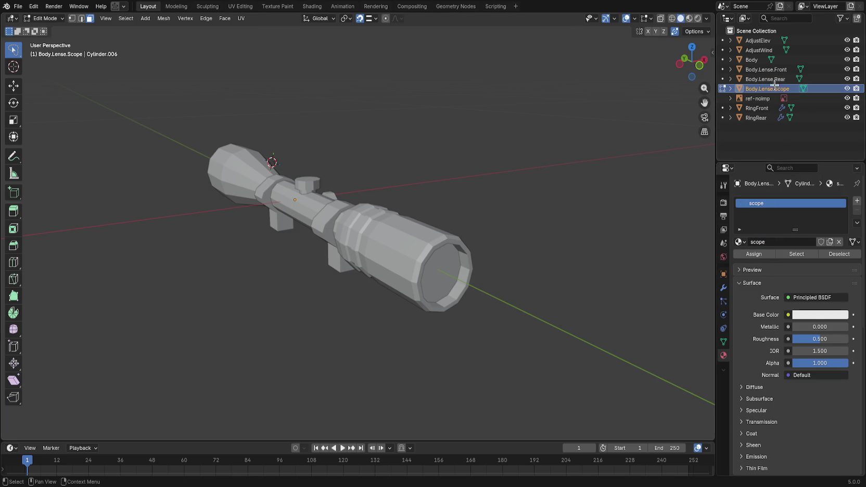
{"action": "left_click", "coordinate": [748, 255]}
{"action": "key", "text": "Tab"}
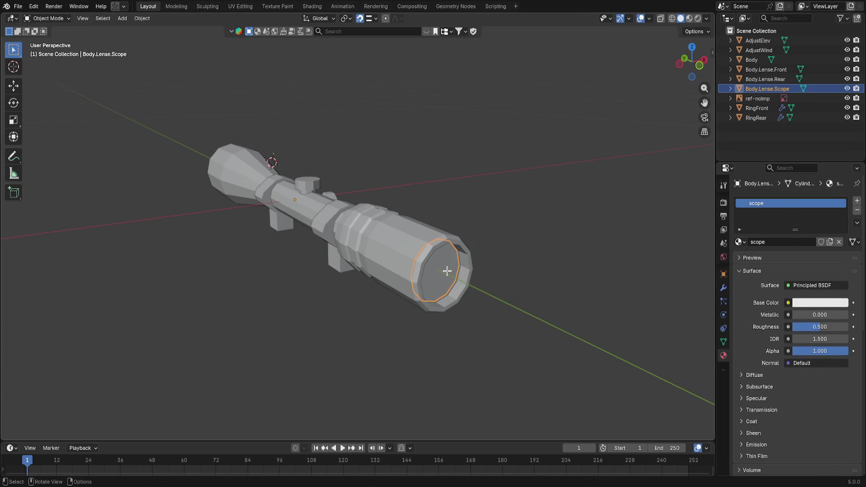
Step: Select RingRear, RingFront, AdjustWind and AdjustElev together
{"action": "left_click", "coordinate": [446, 270]}
{"action": "left_click", "coordinate": [390, 251]}
{"action": "scroll", "coordinate": [387, 247], "scroll_direction": "left", "scroll_amount": 5}
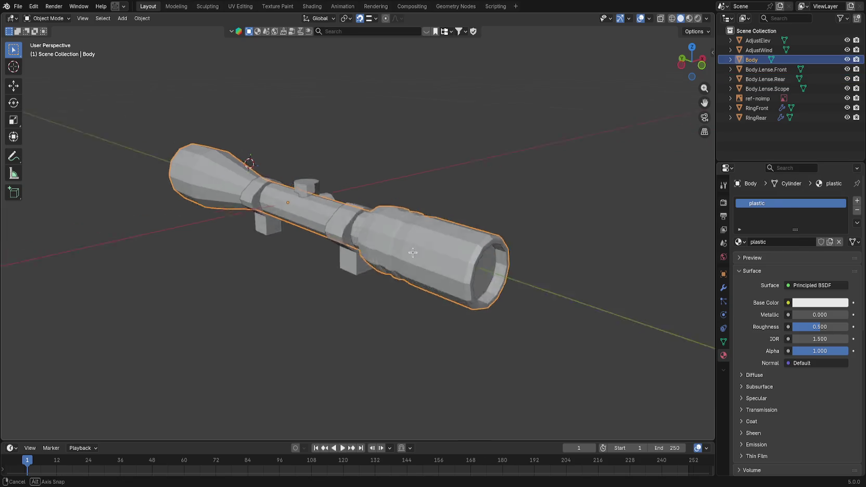
{"action": "left_click", "coordinate": [386, 242]}
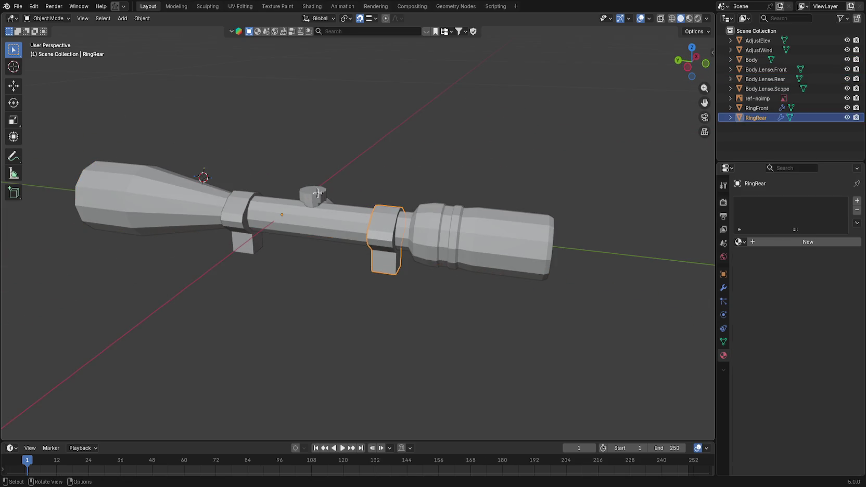
{"action": "left_click", "coordinate": [311, 198]}
{"action": "scroll", "coordinate": [337, 203], "scroll_direction": "left", "scroll_amount": 5}
{"action": "scroll", "coordinate": [336, 209], "scroll_direction": "right", "scroll_amount": 5}
{"action": "left_click", "coordinate": [413, 231]}
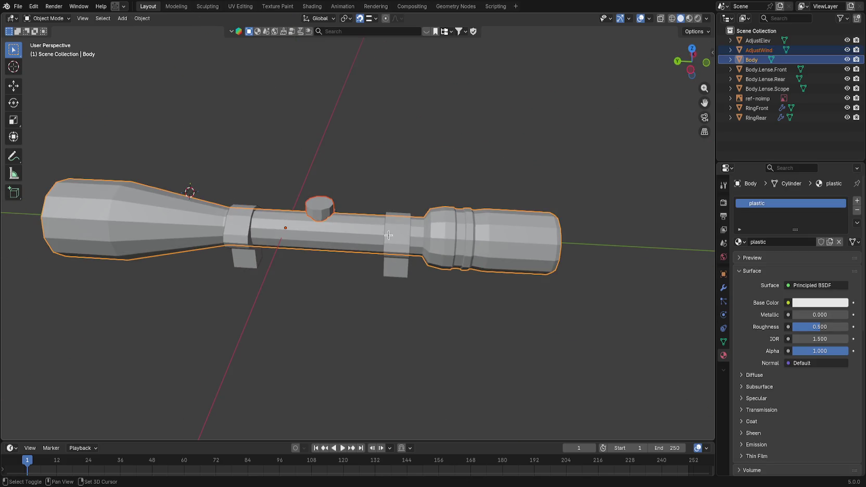
{"action": "left_click", "coordinate": [384, 237]}
{"action": "left_click", "coordinate": [244, 230], "text": "shift"}
{"action": "left_click", "coordinate": [314, 209], "text": "shift"}
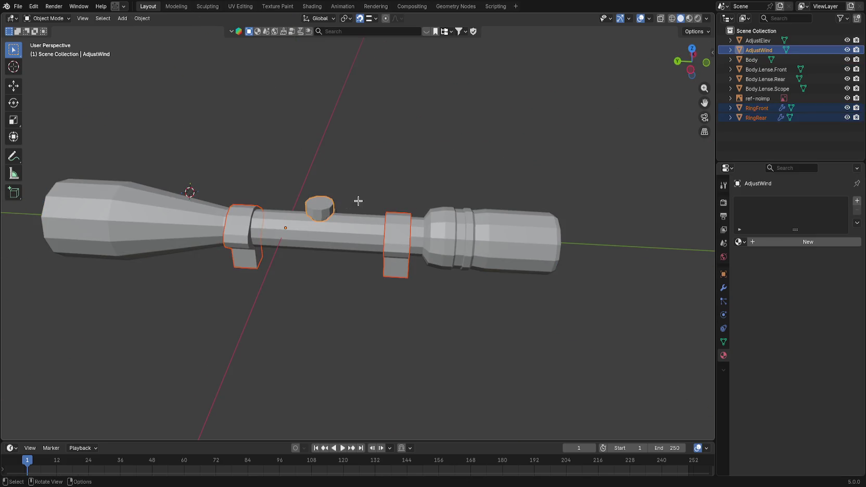
{"action": "scroll", "coordinate": [357, 254], "scroll_direction": "left", "scroll_amount": 5}
{"action": "scroll", "coordinate": [391, 196], "scroll_direction": "right", "scroll_amount": 8}
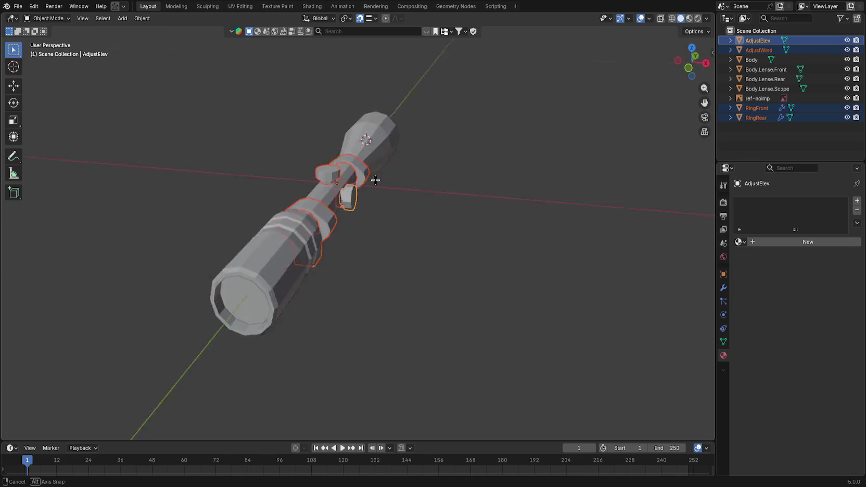
{"action": "scroll", "coordinate": [456, 208], "scroll_direction": "left", "scroll_amount": 6}
Step: Create a material named metal and assign it to the selected rings and knobs
{"action": "key", "text": "Tab"}
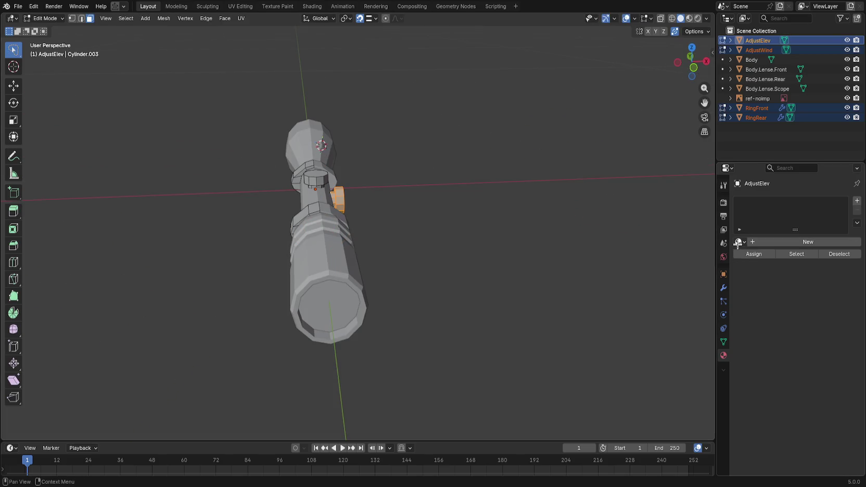
{"action": "left_click", "coordinate": [760, 243]}
{"action": "left_click", "coordinate": [784, 244]}
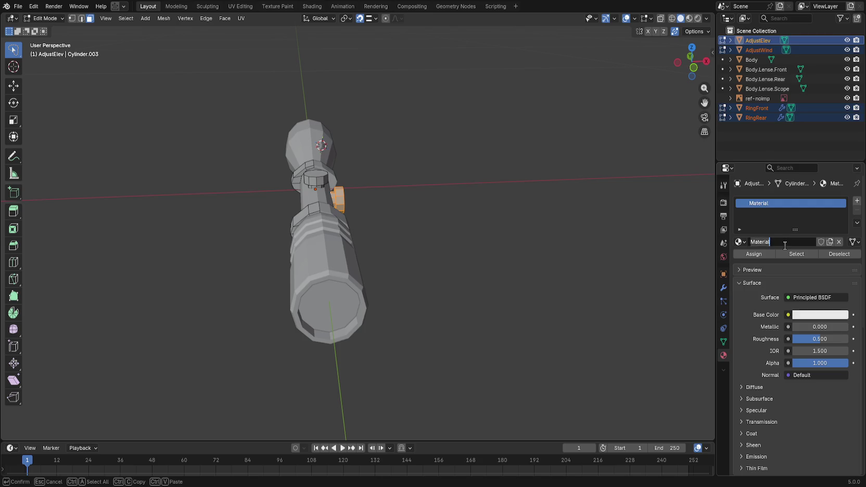
{"action": "type", "text": "metal"}
{"action": "left_click", "coordinate": [763, 255]}
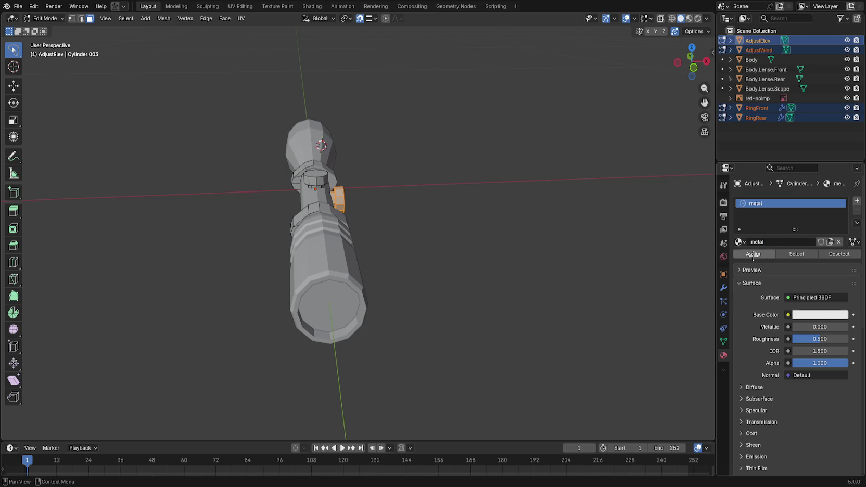
{"action": "left_click", "coordinate": [598, 233]}
Step: Save hunting_scope.blend, start an export, and return to Godot
{"action": "key", "text": "ctrl+s"}
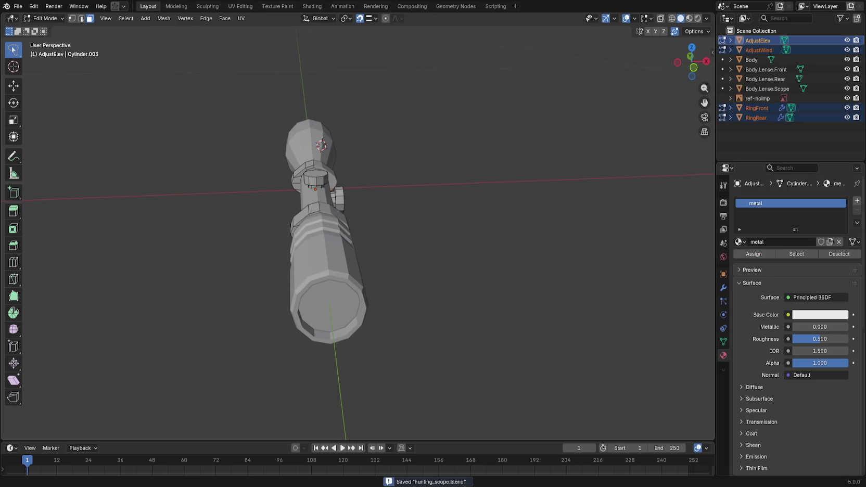
{"action": "left_click", "coordinate": [18, 6]}
{"action": "mouse_move", "coordinate": [66, 153]}
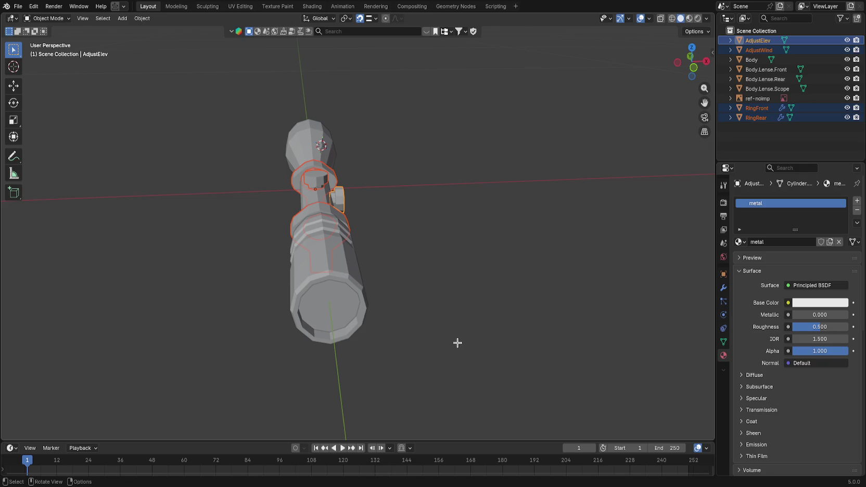
{"action": "key", "text": "alt+Tab"}
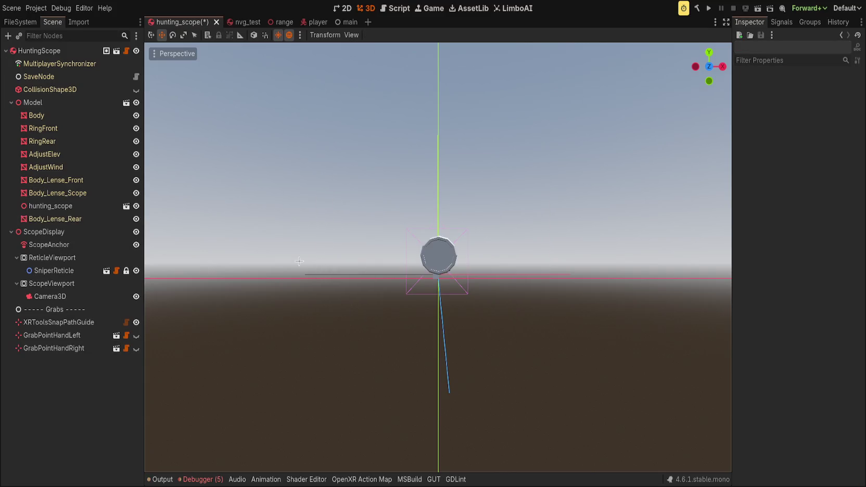
Step: Move hunting_scope out from under Model and remove Model's old child meshes
{"action": "left_click", "coordinate": [49, 206]}
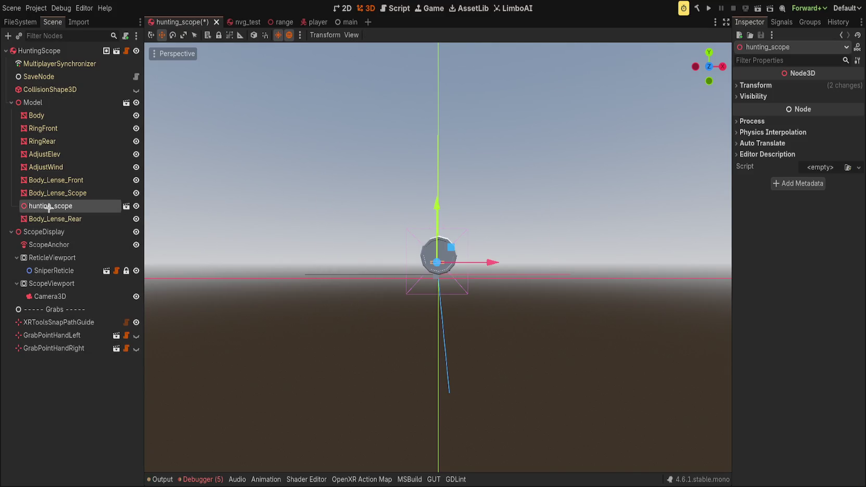
{"action": "left_click_drag", "start_coordinate": [281, 162], "coordinate": [410, 275]}
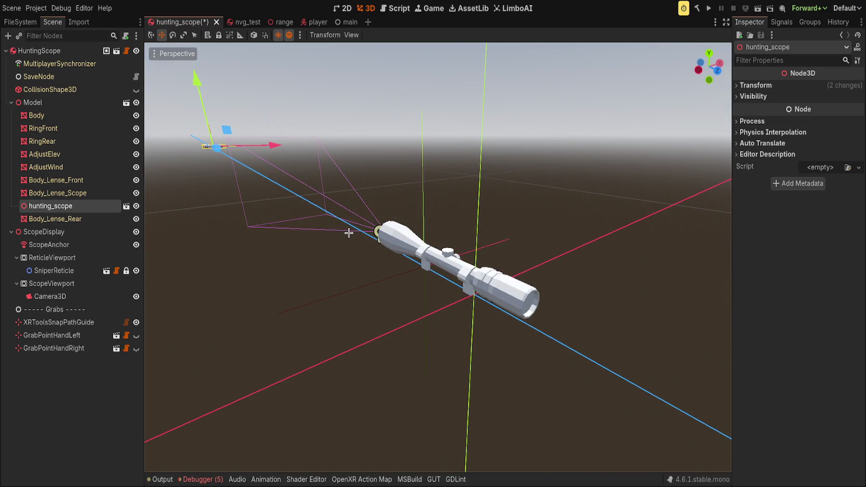
{"action": "left_click_drag", "start_coordinate": [48, 206], "coordinate": [44, 98]}
{"action": "left_click", "coordinate": [45, 115]}
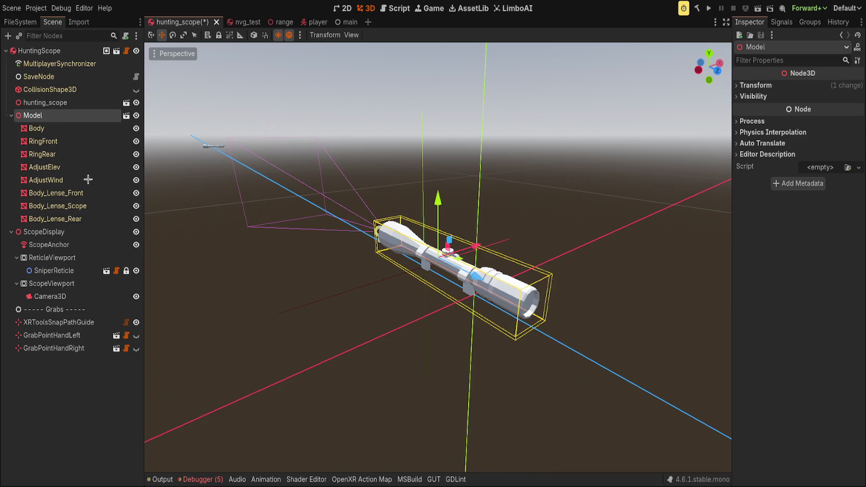
{"action": "key", "text": "ctrl+z"}
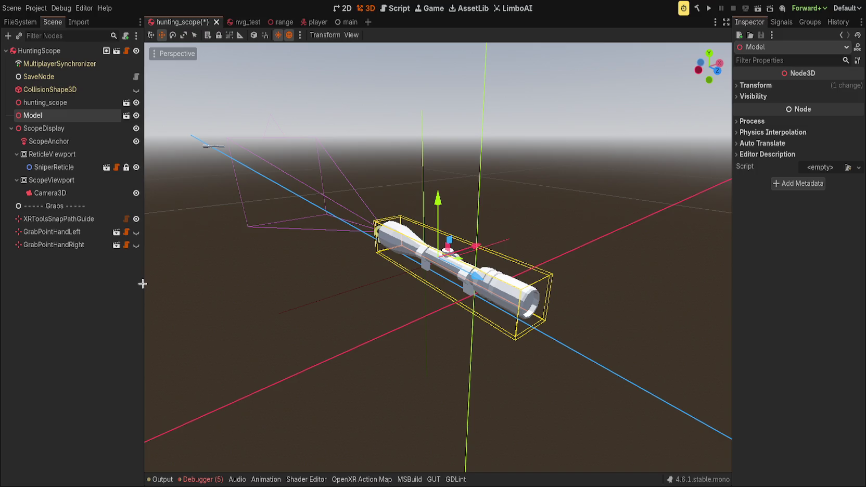
Step: Bring up hunting_scope.glb's Import settings, then save the Blender file again
{"action": "left_click", "coordinate": [20, 21]}
{"action": "scroll", "coordinate": [83, 296], "scroll_direction": "down", "scroll_amount": 5}
{"action": "left_click", "coordinate": [79, 22]}
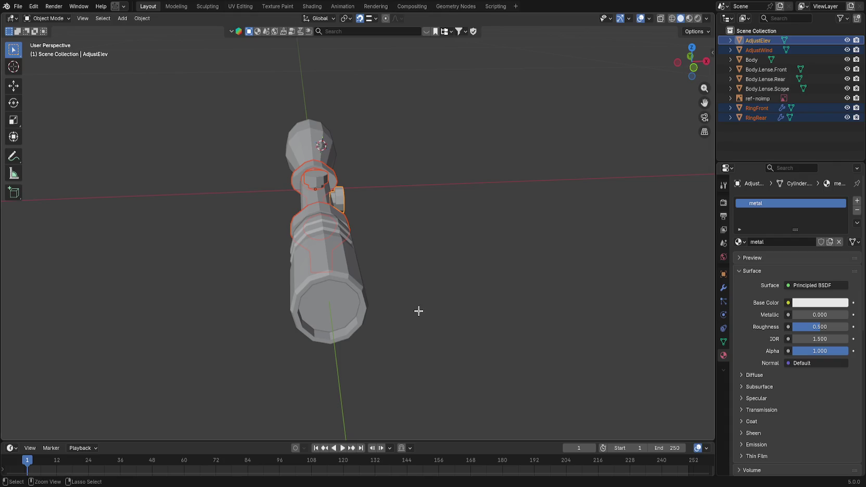
{"action": "key", "text": "ctrl+s"}
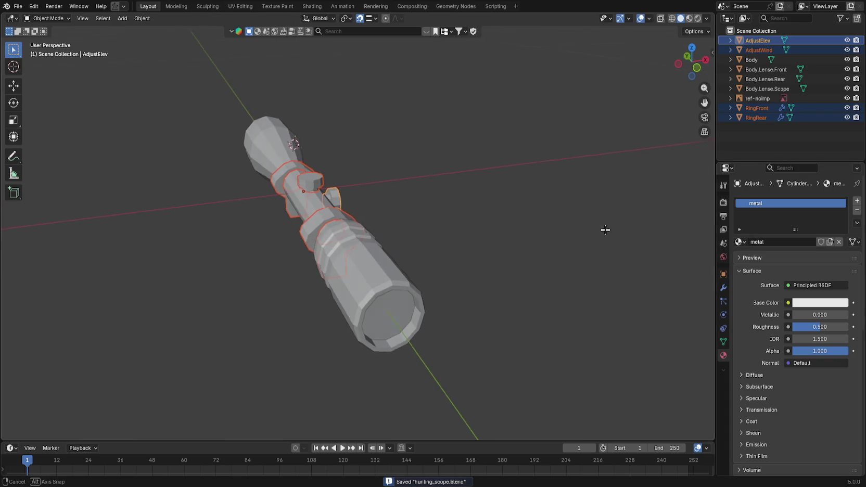
Step: Select Body.Lense.Scope, try metal in its material slot, then set it back to scope
{"action": "left_click", "coordinate": [776, 102]}
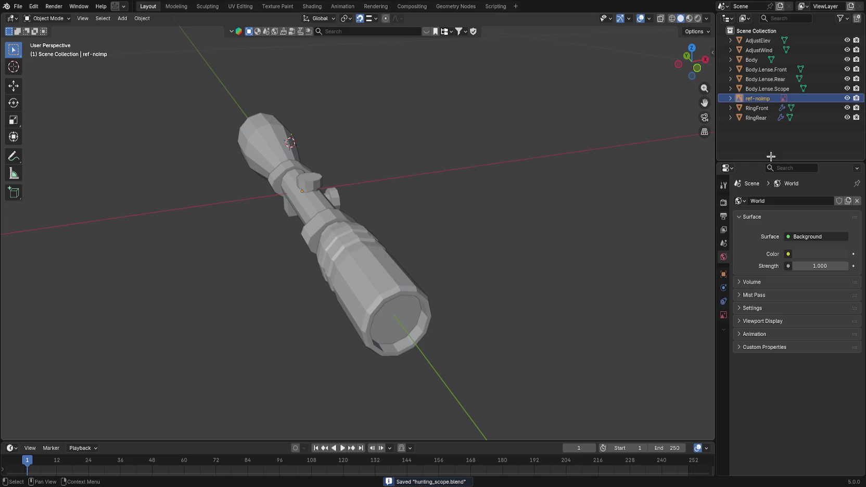
{"action": "left_click", "coordinate": [773, 89]}
{"action": "left_click", "coordinate": [739, 242]}
{"action": "left_click", "coordinate": [737, 239]}
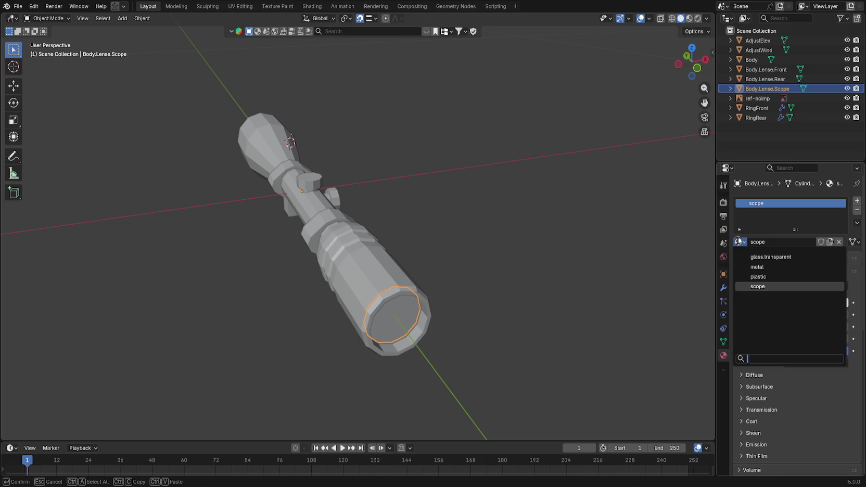
{"action": "left_click", "coordinate": [739, 241]}
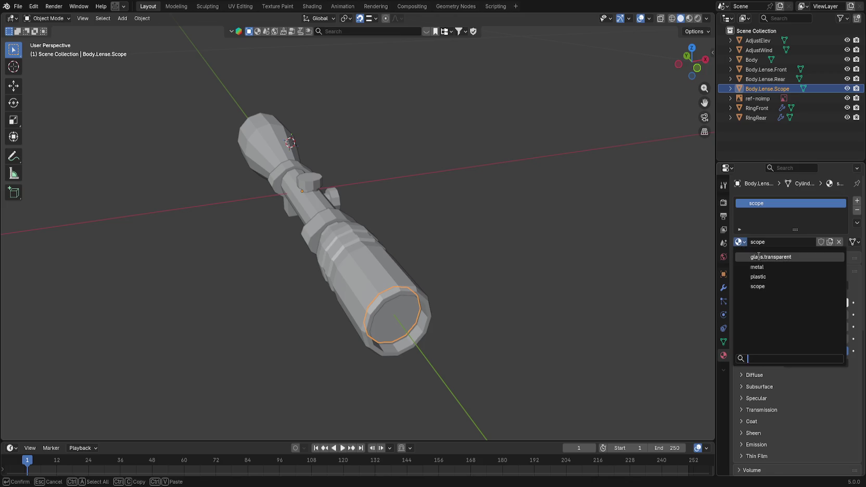
{"action": "left_click", "coordinate": [739, 242]}
{"action": "left_click", "coordinate": [742, 246]}
{"action": "left_click", "coordinate": [740, 242]}
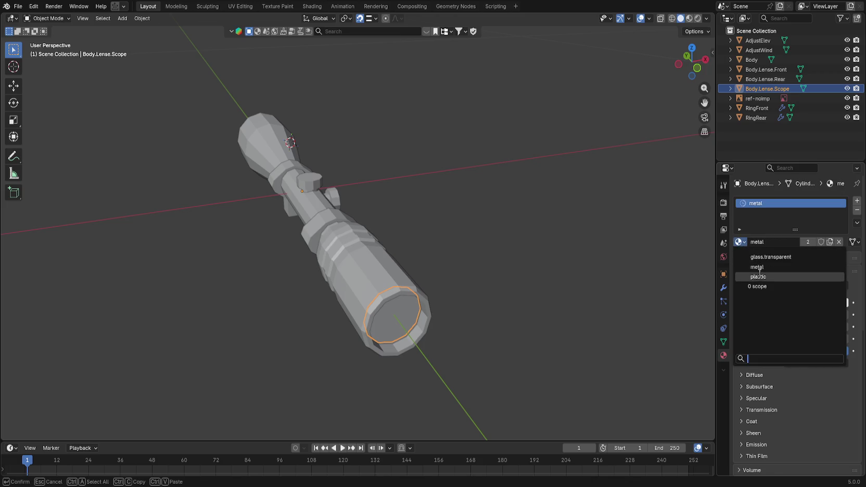
{"action": "left_click", "coordinate": [739, 241]}
{"action": "left_click", "coordinate": [757, 286]}
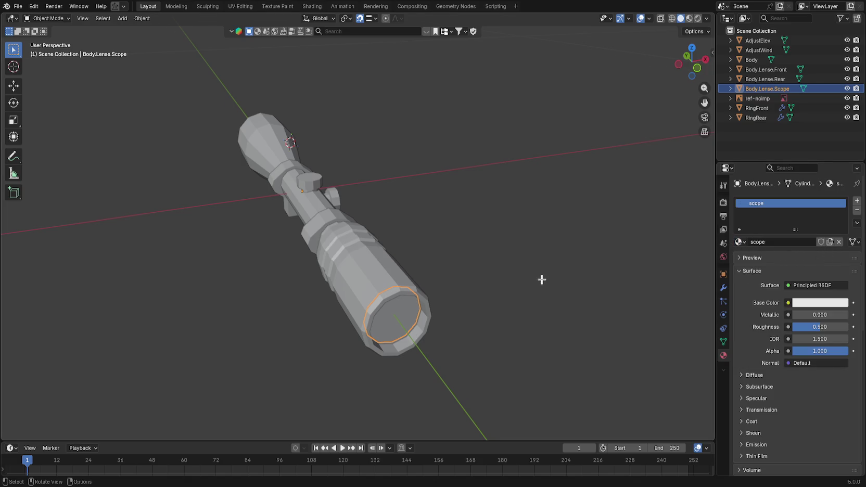
{"action": "scroll", "coordinate": [541, 282], "scroll_direction": "left", "scroll_amount": 10}
Step: Enter Edit Mode on the lens, orbit around the scope, and save the file
{"action": "key", "text": "Tab"}
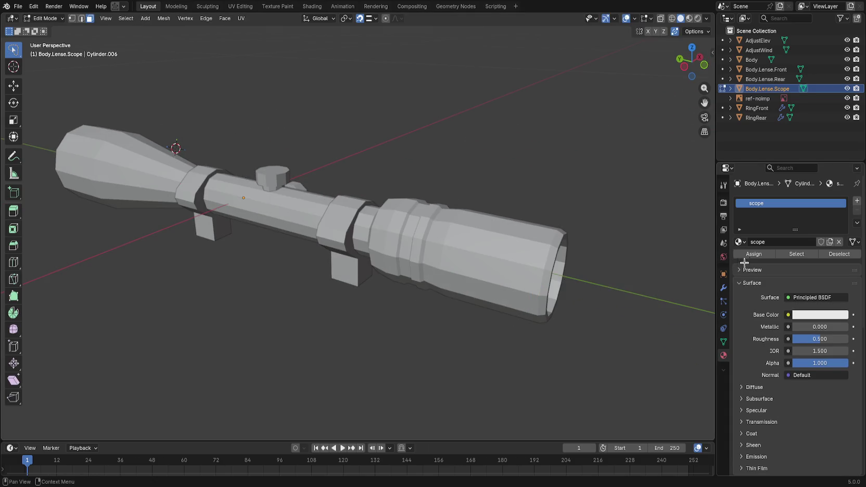
{"action": "scroll", "coordinate": [653, 271], "scroll_direction": "left", "scroll_amount": 10}
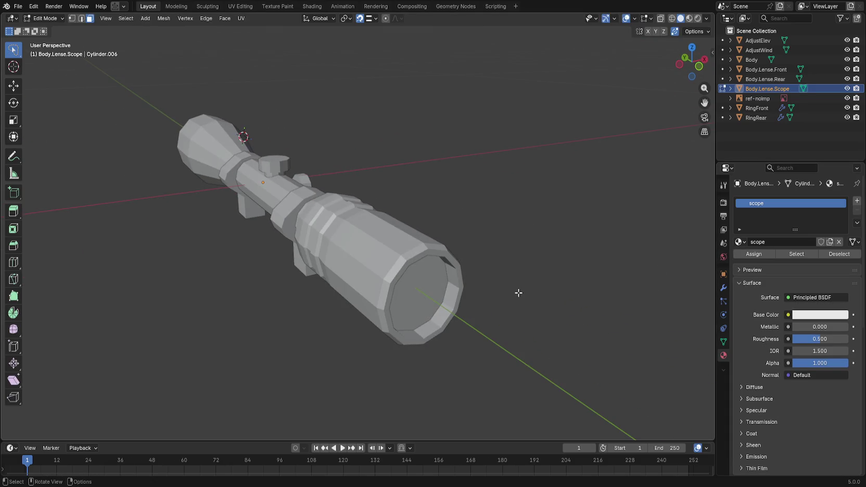
{"action": "scroll", "coordinate": [510, 239], "scroll_direction": "up", "scroll_amount": 2}
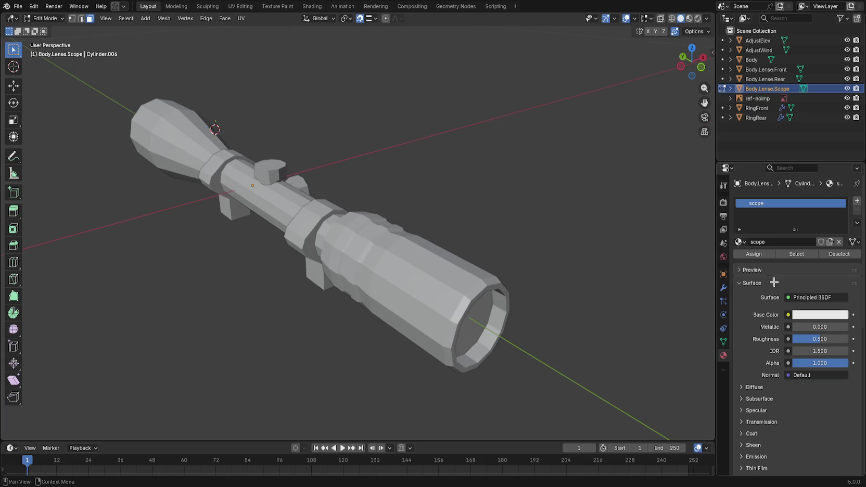
{"action": "mouse_move", "coordinate": [578, 258]}
{"action": "left_mouse_down"}
{"action": "mouse_move", "coordinate": [537, 294]}
{"action": "mouse_move", "coordinate": [565, 311]}
{"action": "left_mouse_up"}
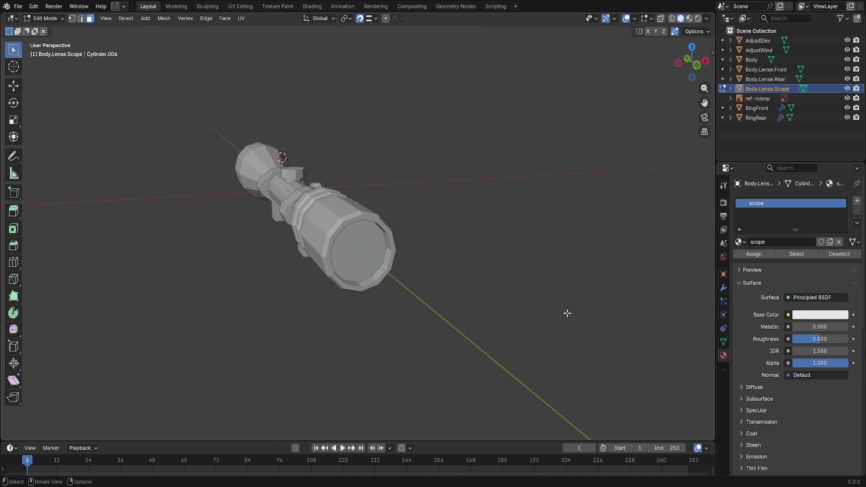
{"action": "key", "text": "ctrl+s"}
Step: Put RingFront and RingRear into Edit Mode together
{"action": "left_click", "coordinate": [755, 108]}
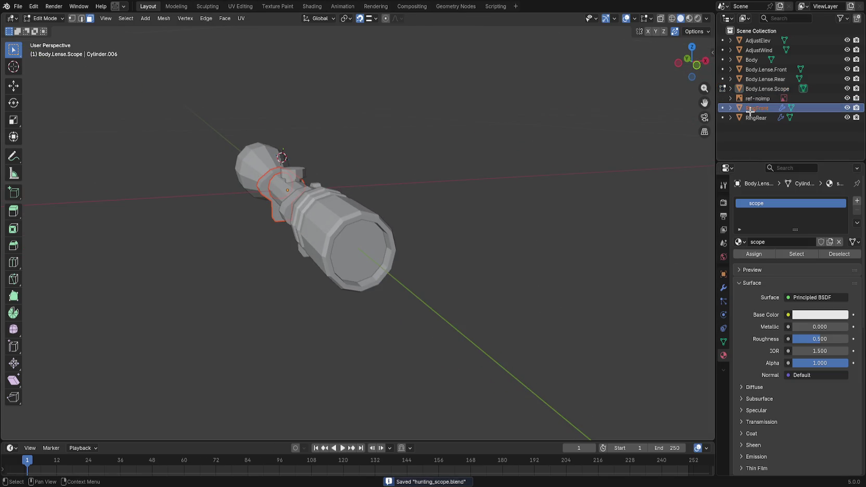
{"action": "left_click_drag", "start_coordinate": [469, 177], "coordinate": [495, 174]}
{"action": "left_click", "coordinate": [748, 119]}
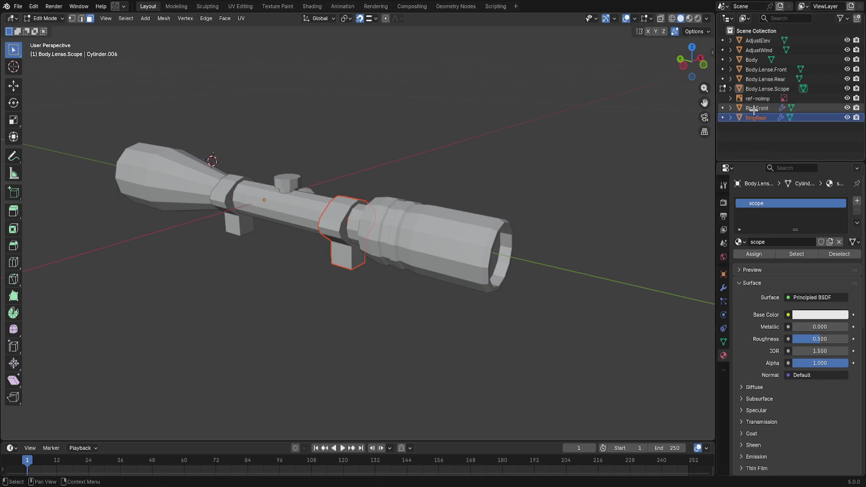
{"action": "left_click", "coordinate": [745, 109]}
{"action": "left_click", "coordinate": [730, 109]}
{"action": "left_click", "coordinate": [730, 108]}
{"action": "left_click", "coordinate": [723, 108]}
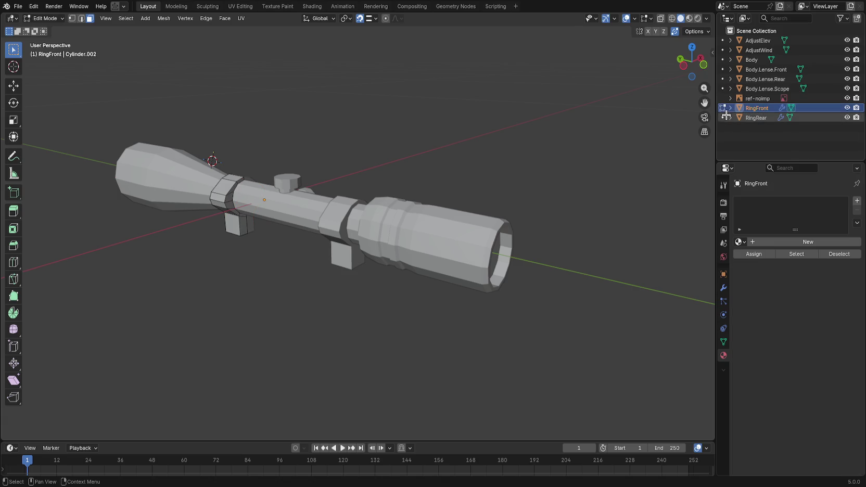
{"action": "left_click", "coordinate": [722, 118]}
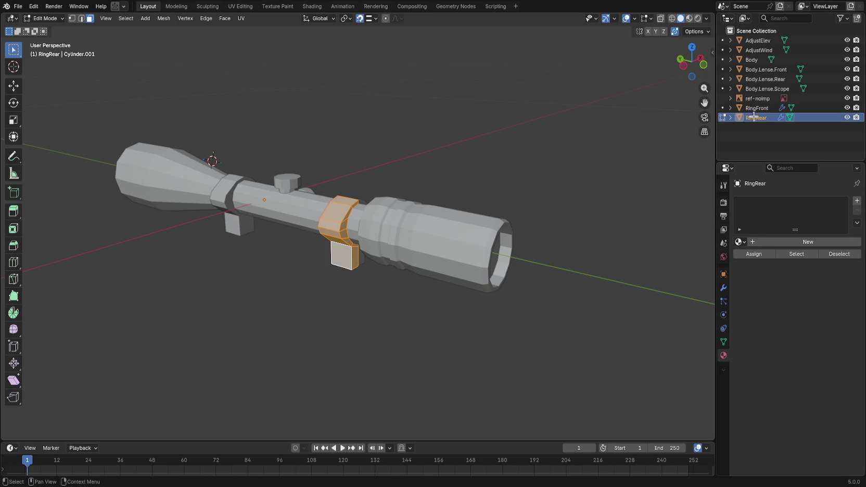
{"action": "left_click", "coordinate": [723, 108], "text": "ctrl"}
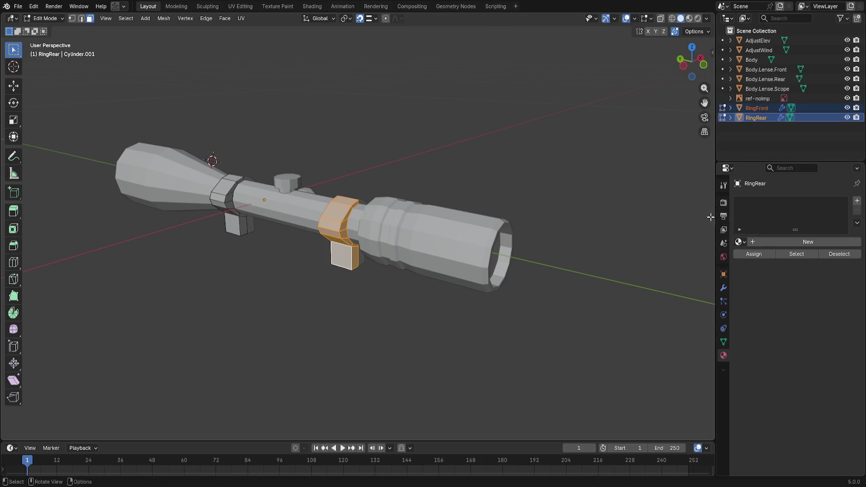
Step: Pick metal from the material list for both rings
{"action": "left_click", "coordinate": [739, 242]}
{"action": "left_click", "coordinate": [748, 267]}
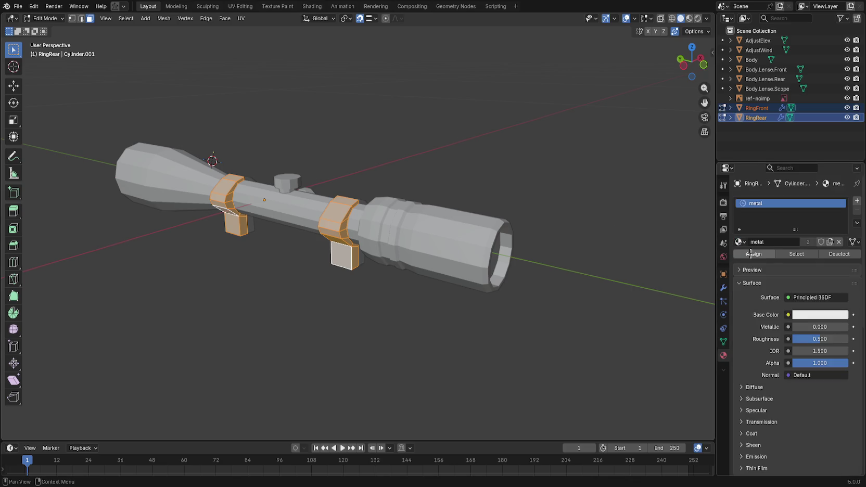
{"action": "left_click", "coordinate": [722, 88]}
{"action": "left_click", "coordinate": [722, 79]}
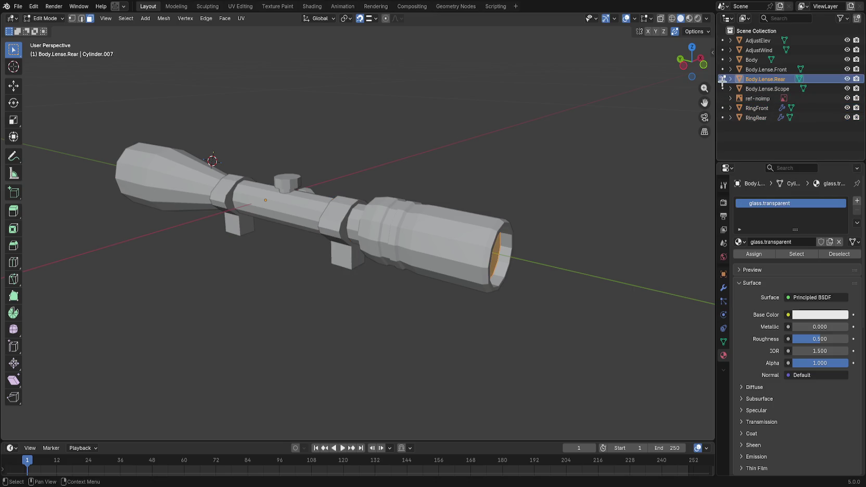
Step: Create a glass.solid material on Body.Lense.Front, assign it to the lens faces, and leave Edit Mode
{"action": "left_click", "coordinate": [723, 70]}
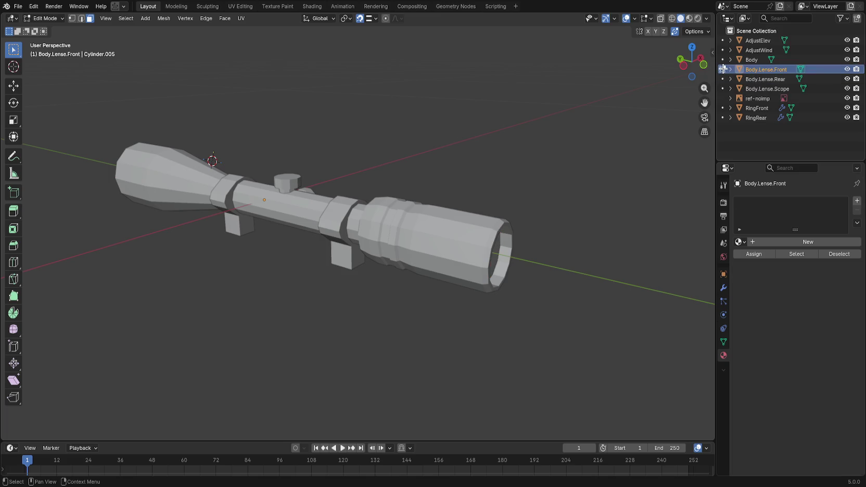
{"action": "left_click", "coordinate": [739, 241]}
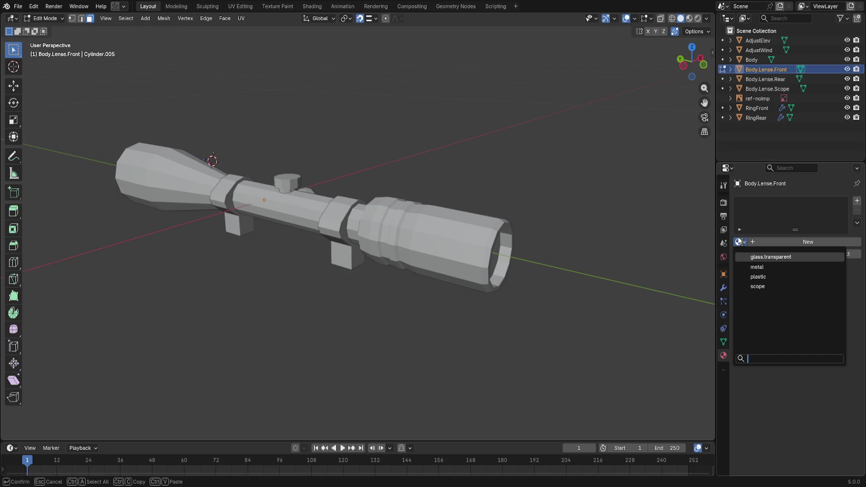
{"action": "left_click", "coordinate": [754, 243]}
{"action": "left_click", "coordinate": [757, 243]}
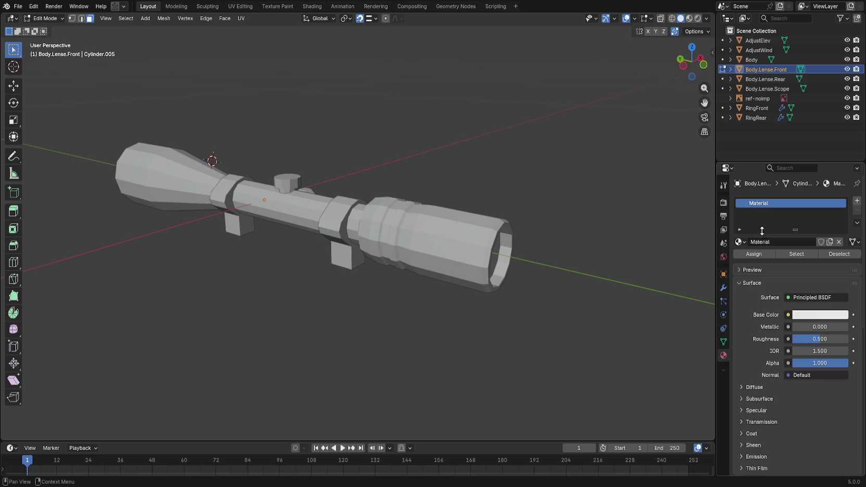
{"action": "left_click", "coordinate": [774, 243]}
{"action": "type", "text": "glass.solid"}
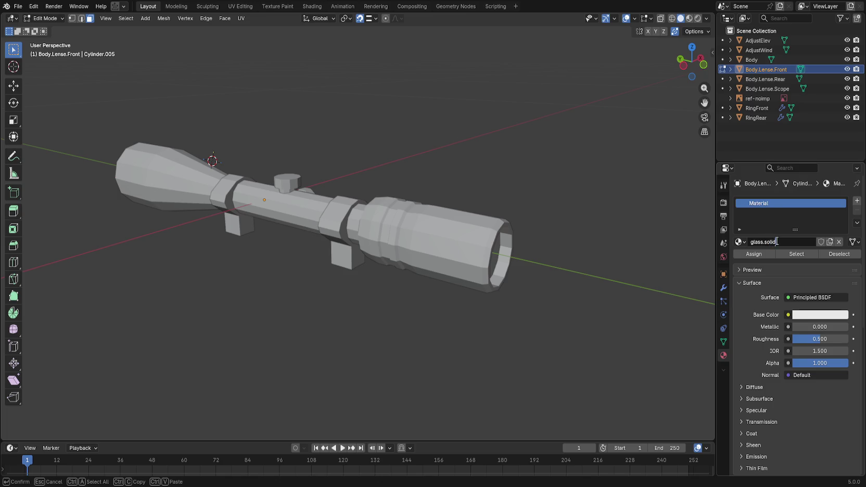
{"action": "key", "text": "Return"}
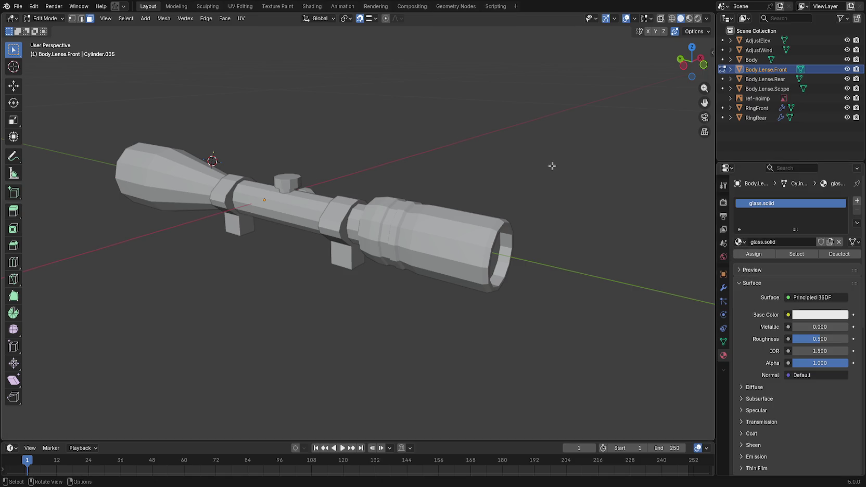
{"action": "mouse_move", "coordinate": [633, 219]}
{"action": "left_mouse_down"}
{"action": "mouse_move", "coordinate": [565, 198]}
{"action": "mouse_move", "coordinate": [570, 203]}
{"action": "left_mouse_up"}
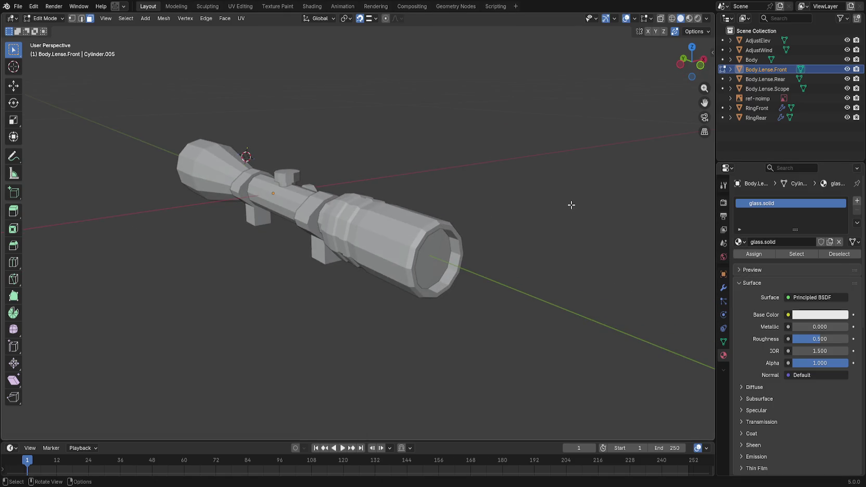
{"action": "left_click", "coordinate": [756, 255]}
{"action": "key", "text": "Tab"}
Step: Move Edit Mode from the front lens to the Body mesh and clear its selection
{"action": "key", "text": "a"}
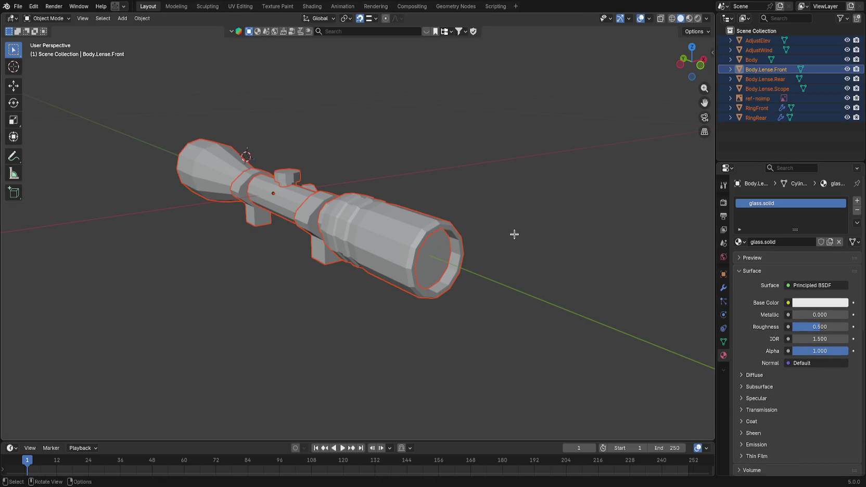
{"action": "left_click", "coordinate": [731, 70]}
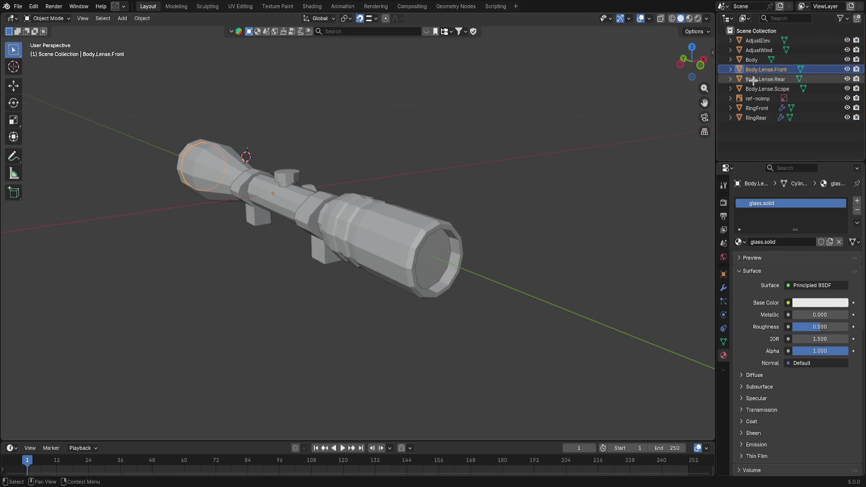
{"action": "key", "text": "Tab"}
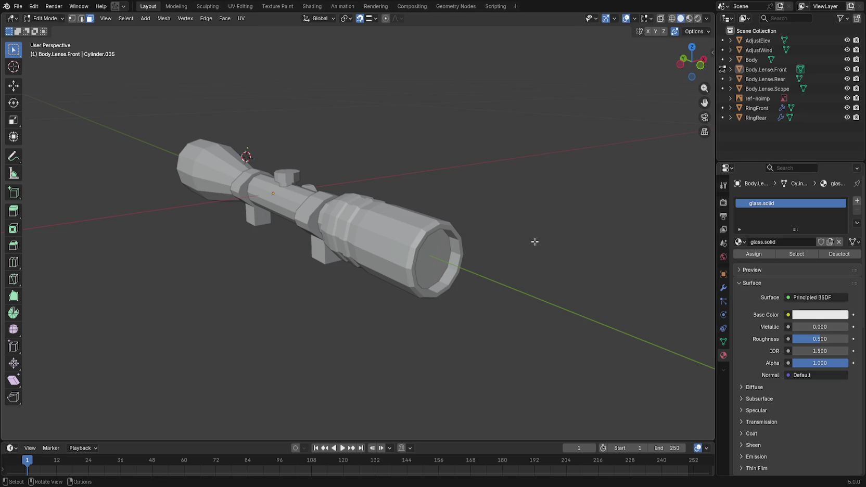
{"action": "left_click_drag", "start_coordinate": [535, 242], "coordinate": [458, 214]}
{"action": "left_click", "coordinate": [723, 59]}
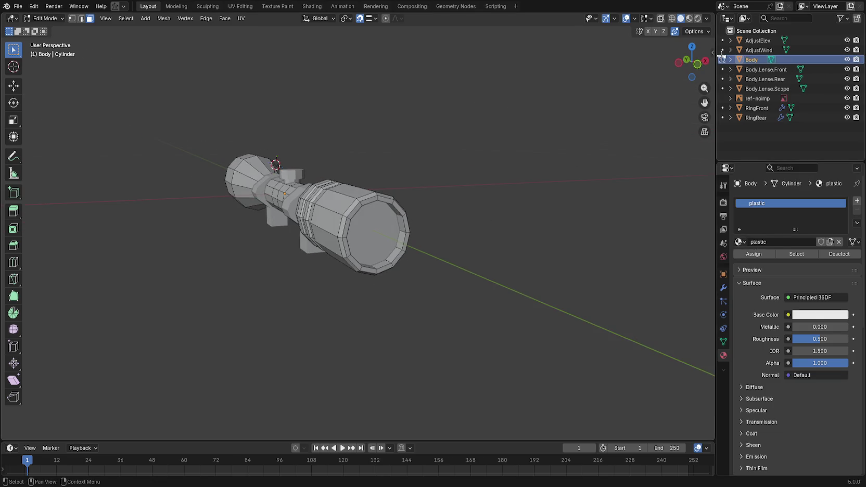
{"action": "key", "text": "a"}
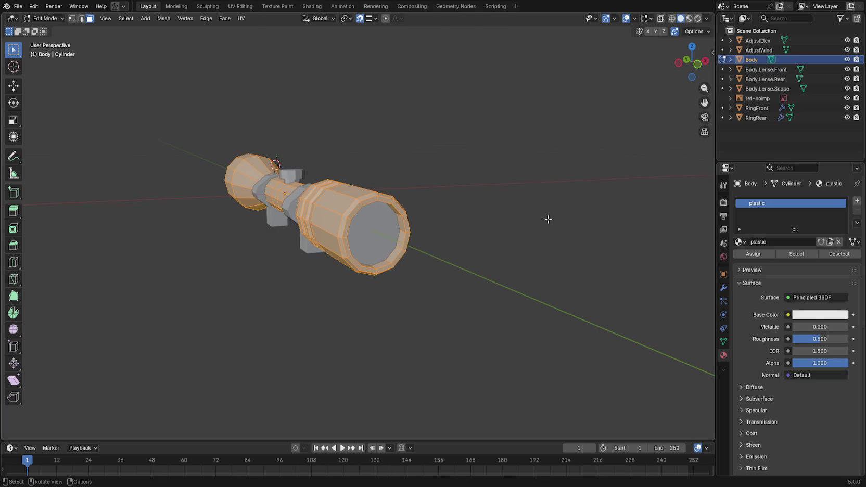
{"action": "key", "text": "alt+a"}
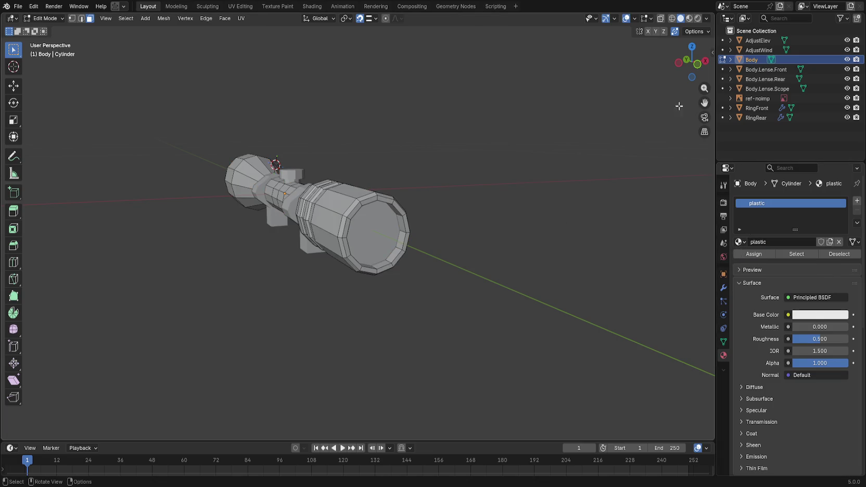
Step: Assign metal to all AdjustElev knob faces and save hunting_scope.blend
{"action": "left_click", "coordinate": [722, 49]}
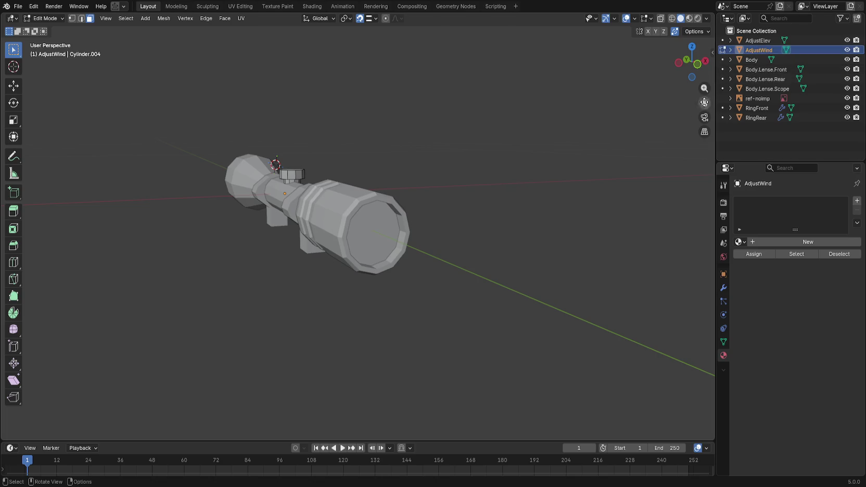
{"action": "left_click", "coordinate": [722, 40], "text": "ctrl"}
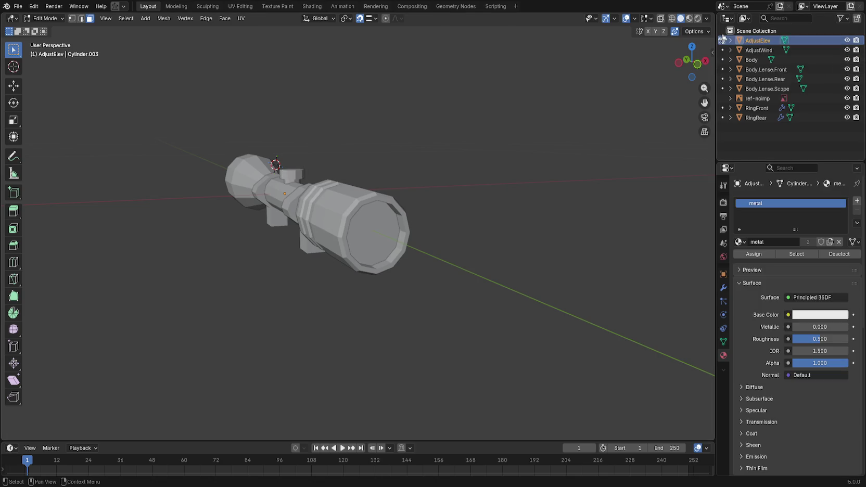
{"action": "key", "text": "a"}
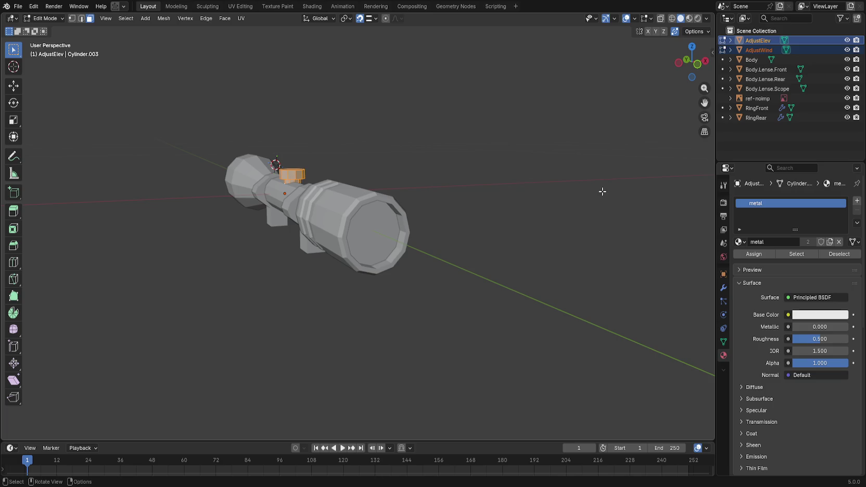
{"action": "left_click", "coordinate": [747, 252]}
{"action": "key", "text": "alt+a"}
{"action": "key", "text": "ctrl+s"}
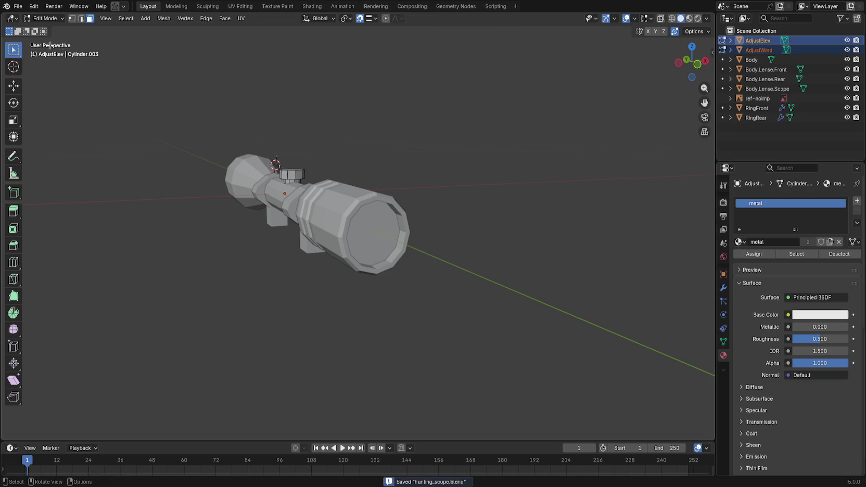
Step: Open the export options, return to Object Mode, and check the scope in Godot
{"action": "left_click", "coordinate": [17, 7]}
{"action": "key", "text": "Tab"}
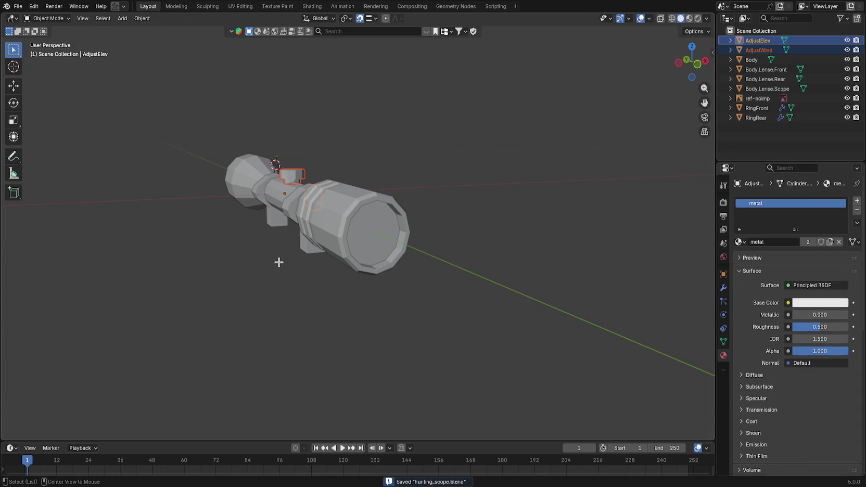
{"action": "key", "text": "alt+Tab"}
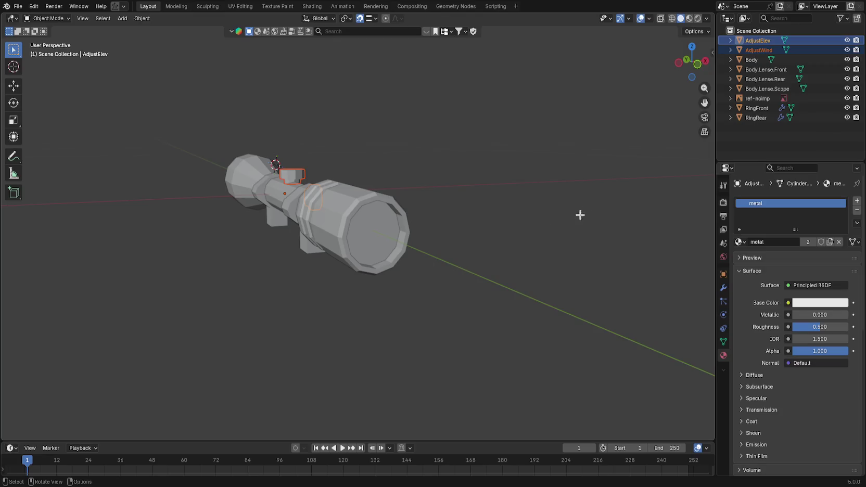
Step: Inspect RingRear's modifiers and the material on its Cylinder.001 mesh
{"action": "left_click", "coordinate": [756, 118]}
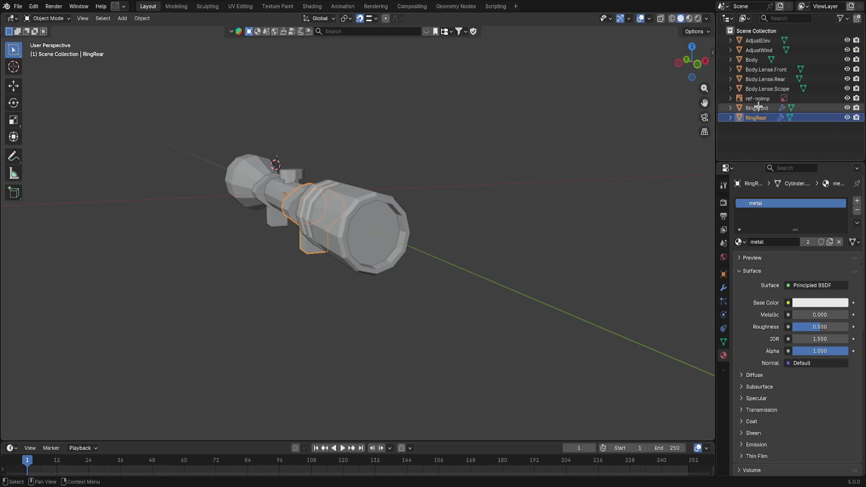
{"action": "left_click", "coordinate": [730, 117]}
{"action": "left_click", "coordinate": [736, 137]}
{"action": "left_click", "coordinate": [736, 137]}
{"action": "left_click", "coordinate": [765, 127]}
{"action": "left_click", "coordinate": [739, 127]}
Step: Assign the existing metal material to the RingFront object
{"action": "left_click", "coordinate": [731, 108]}
{"action": "left_click", "coordinate": [739, 127]}
{"action": "scroll", "coordinate": [755, 120], "scroll_direction": "down", "scroll_amount": 1}
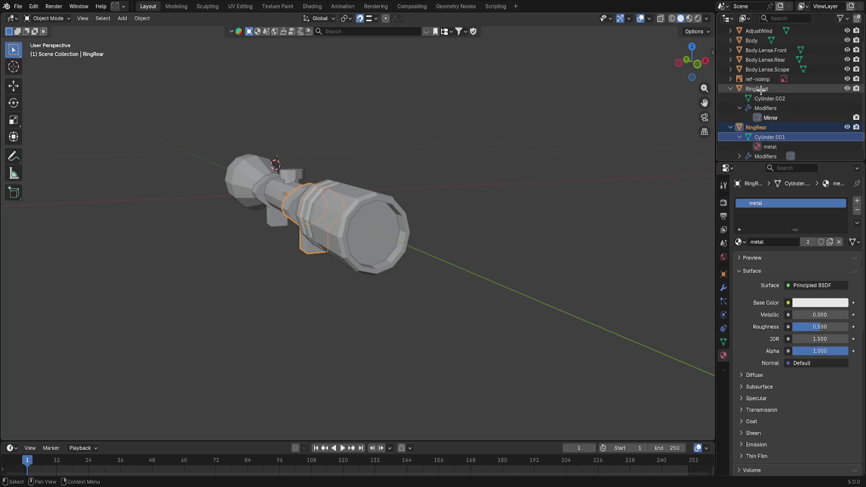
{"action": "left_click", "coordinate": [760, 89]}
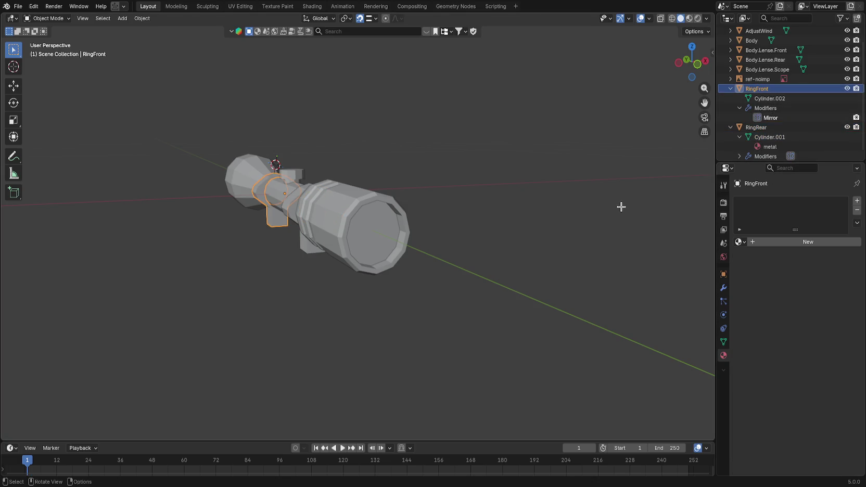
{"action": "left_click", "coordinate": [738, 241]}
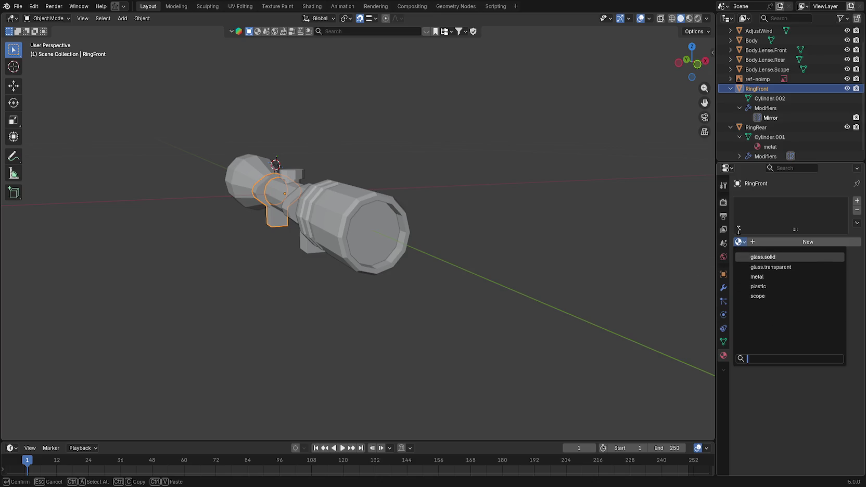
{"action": "left_click", "coordinate": [774, 275]}
Step: Reselect RingFront, enter Edit Mode to check its material, and save hunting_scope.blend
{"action": "key", "text": "a"}
{"action": "left_click", "coordinate": [603, 227]}
{"action": "left_click", "coordinate": [756, 89]}
{"action": "left_click", "coordinate": [558, 174]}
{"action": "left_click", "coordinate": [723, 89]}
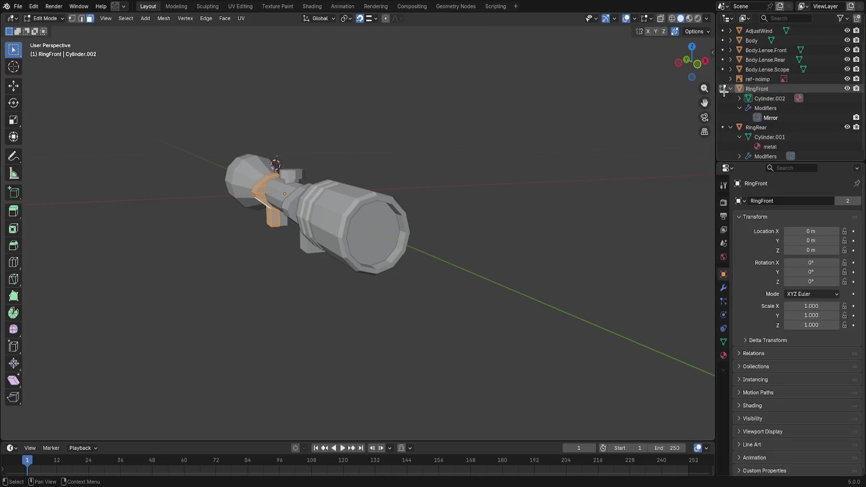
{"action": "left_click", "coordinate": [723, 355]}
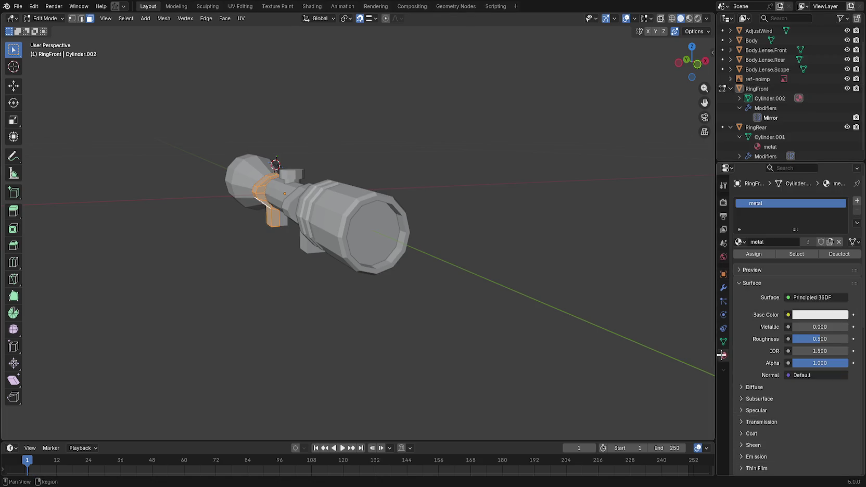
{"action": "key", "text": "ctrl+s"}
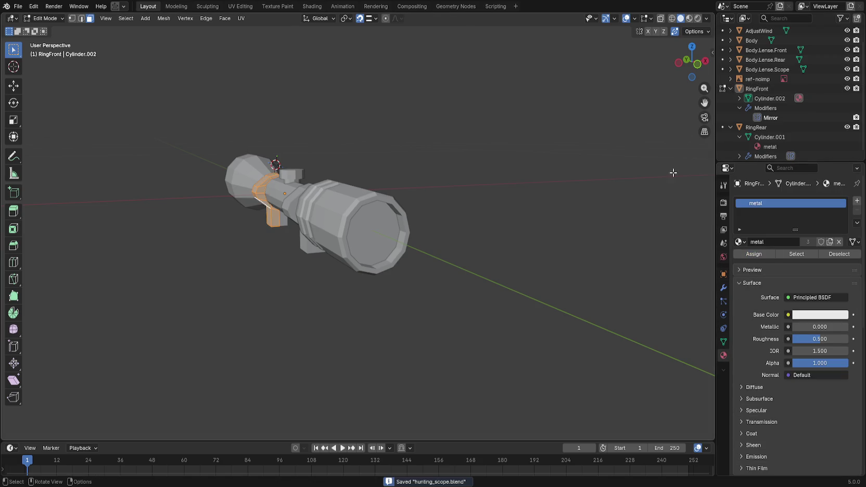
Step: Check the lens, Body and AdjustElev materials, ending on the AdjustWind knob
{"action": "left_click", "coordinate": [722, 70]}
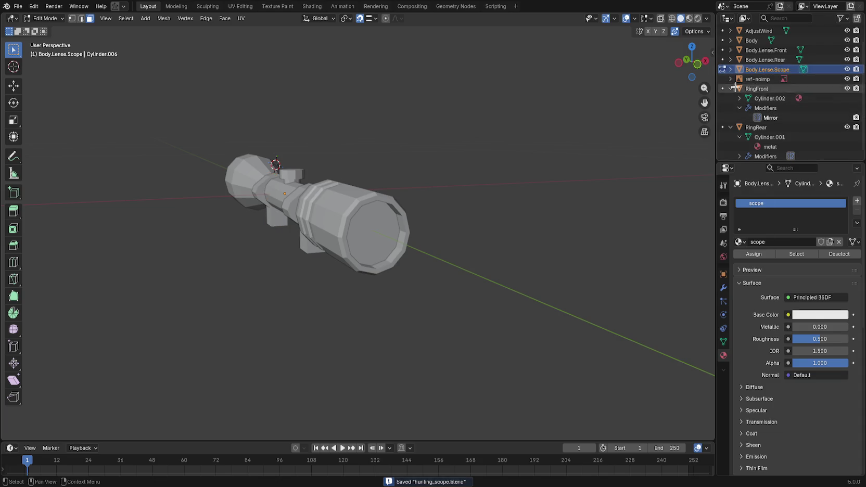
{"action": "left_click", "coordinate": [723, 59]}
{"action": "left_click", "coordinate": [723, 50]}
{"action": "left_click", "coordinate": [722, 40]}
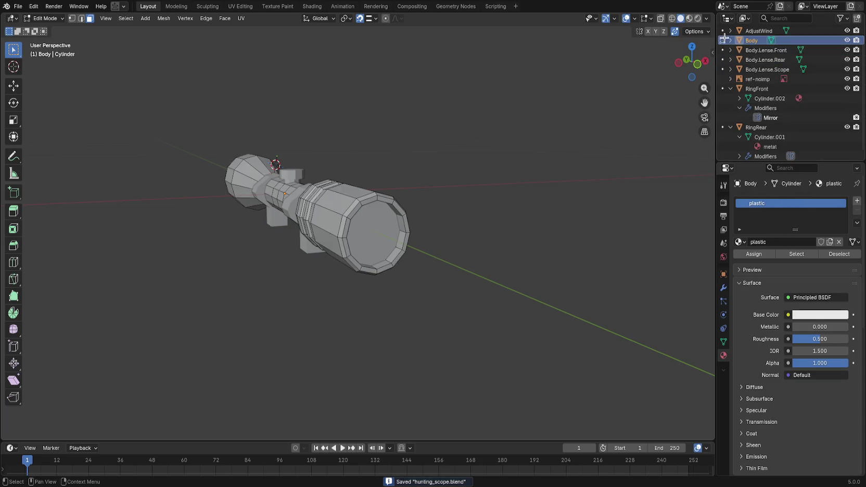
{"action": "left_click", "coordinate": [722, 30]}
{"action": "scroll", "coordinate": [740, 141], "scroll_direction": "up", "scroll_amount": 2}
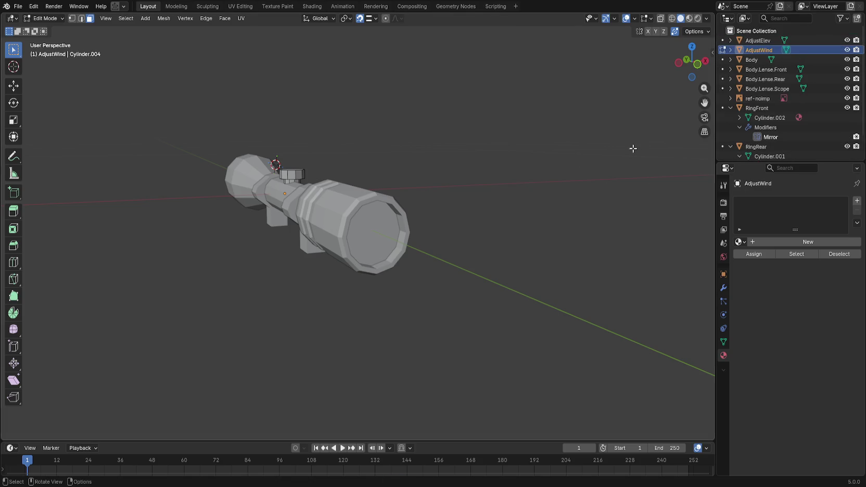
{"action": "left_click", "coordinate": [721, 40]}
{"action": "left_click", "coordinate": [722, 50]}
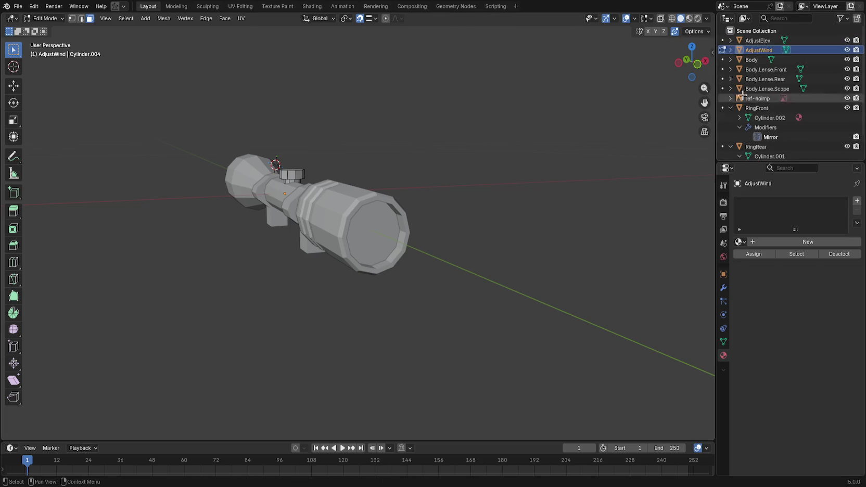
Step: Give all faces of the AdjustWind knob the metal material
{"action": "left_click", "coordinate": [739, 242]}
{"action": "left_click", "coordinate": [763, 280]}
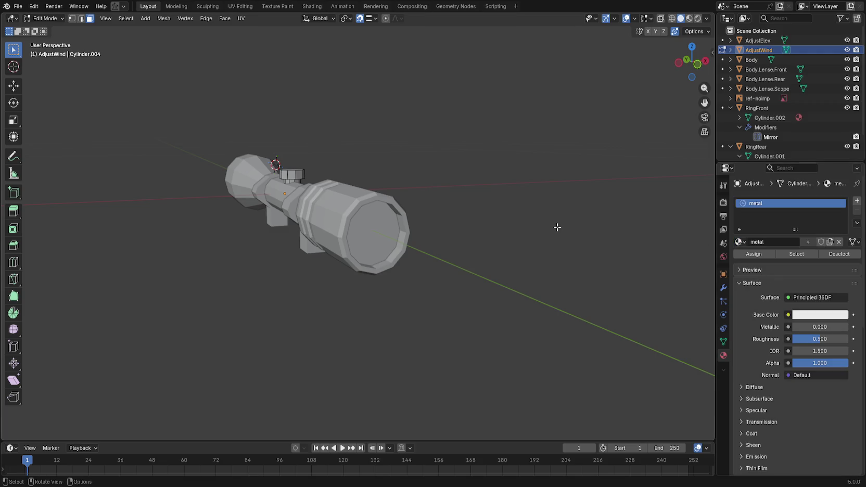
{"action": "key", "text": "a"}
{"action": "left_click", "coordinate": [753, 254]}
Step: Review the AdjustElev knob from another angle and save hunting_scope.blend
{"action": "left_click", "coordinate": [722, 41]}
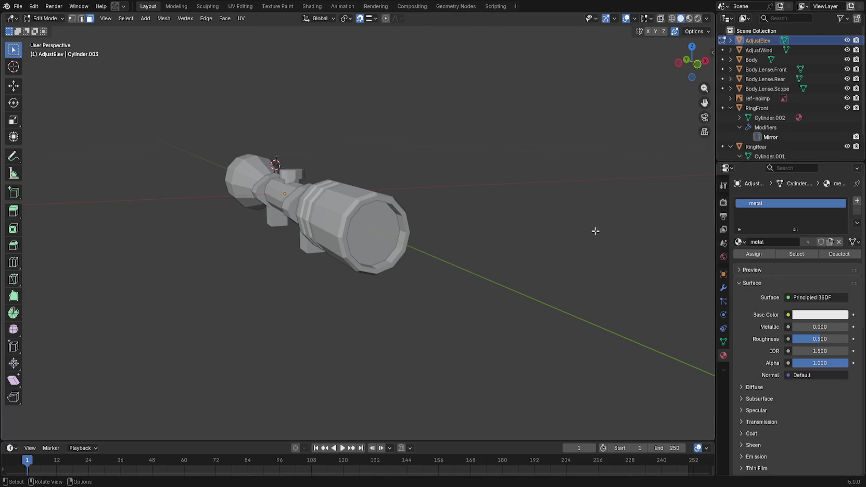
{"action": "left_click_drag", "start_coordinate": [593, 230], "coordinate": [474, 220]}
{"action": "left_click_drag", "start_coordinate": [482, 190], "coordinate": [539, 199]}
{"action": "key", "text": "ctrl+s"}
{"action": "left_click", "coordinate": [18, 5]}
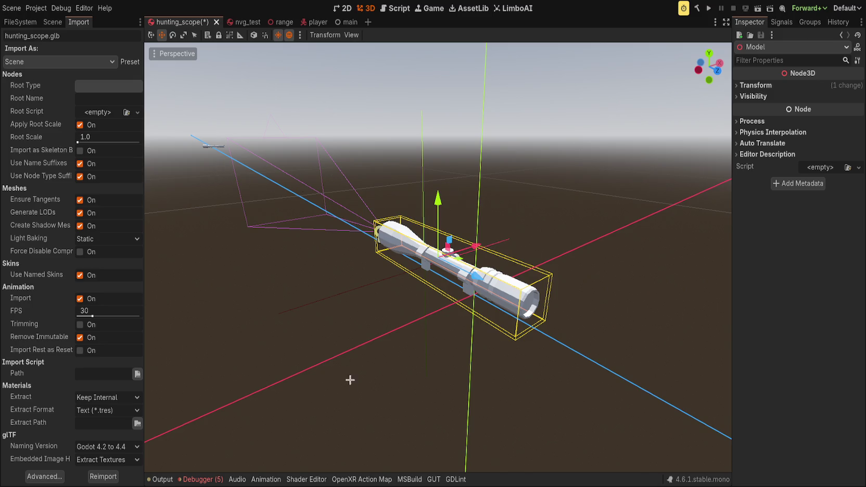
Step: Inspect the HuntingScope model and hide its Body_Lense_Rear mesh
{"action": "scroll", "coordinate": [296, 235], "scroll_direction": "up", "scroll_amount": 3}
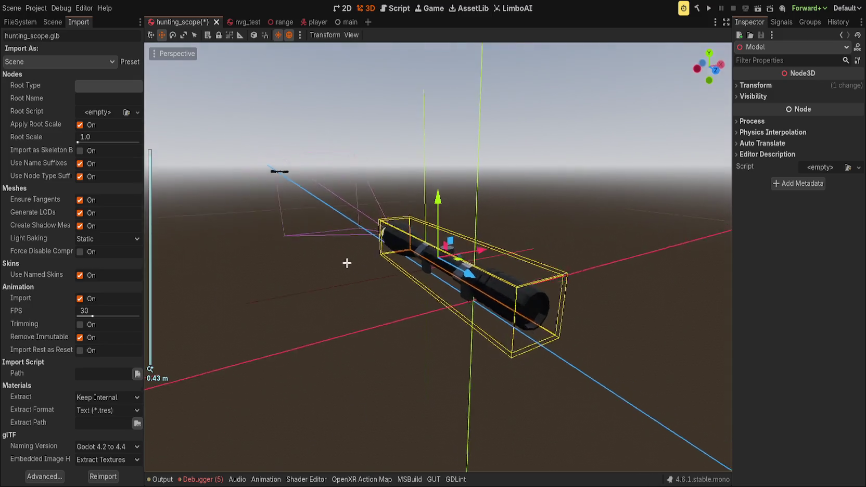
{"action": "mouse_move", "coordinate": [295, 228]}
{"action": "left_mouse_down"}
{"action": "mouse_move", "coordinate": [569, 232]}
{"action": "mouse_move", "coordinate": [245, 240]}
{"action": "mouse_move", "coordinate": [259, 273]}
{"action": "mouse_move", "coordinate": [152, 257]}
{"action": "left_mouse_up"}
{"action": "left_click", "coordinate": [55, 23]}
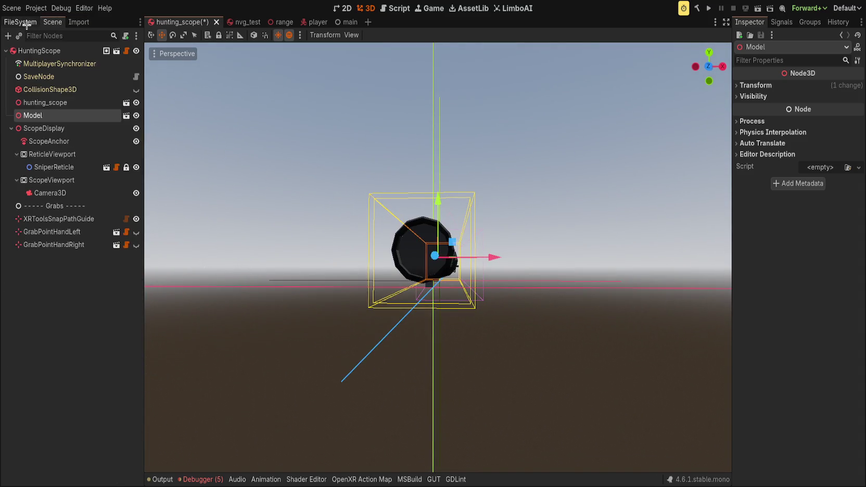
{"action": "left_click_drag", "start_coordinate": [359, 270], "coordinate": [376, 281]}
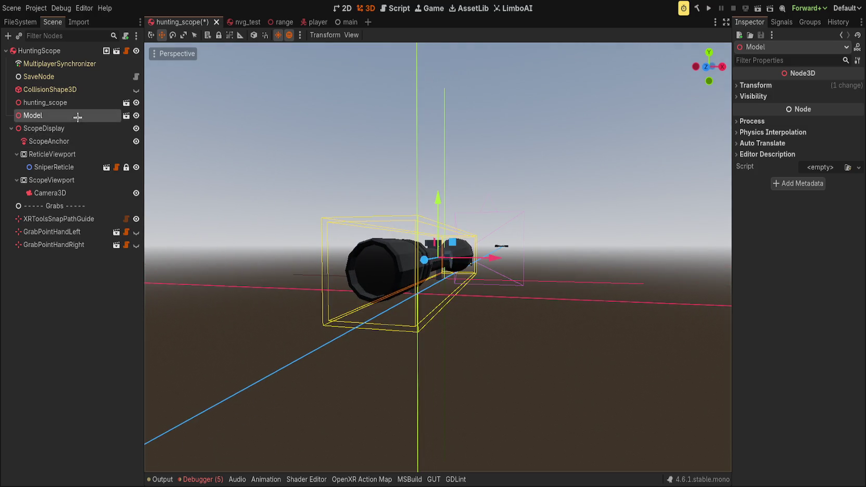
{"action": "key", "text": "Right"}
{"action": "left_click", "coordinate": [90, 219]}
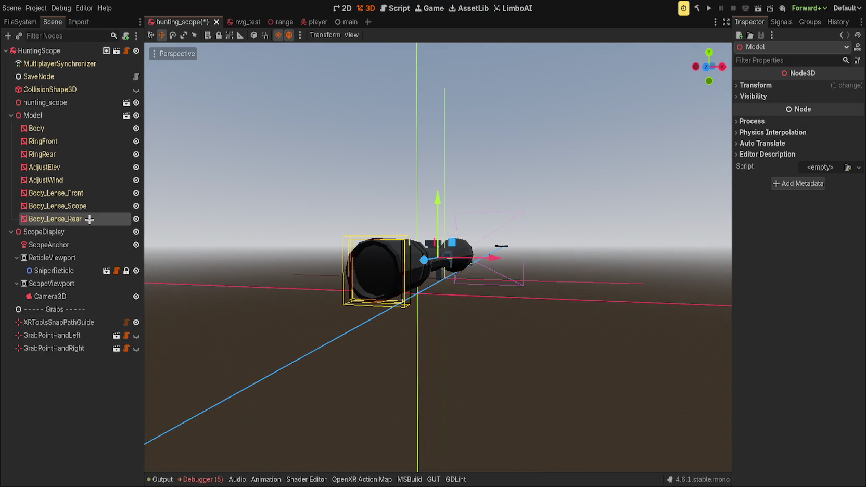
{"action": "left_click", "coordinate": [136, 219]}
Step: View the scope from the front, then move to Blender and select the rear lens
{"action": "key", "text": "KP_1"}
{"action": "scroll", "coordinate": [276, 231], "scroll_direction": "up", "scroll_amount": 5}
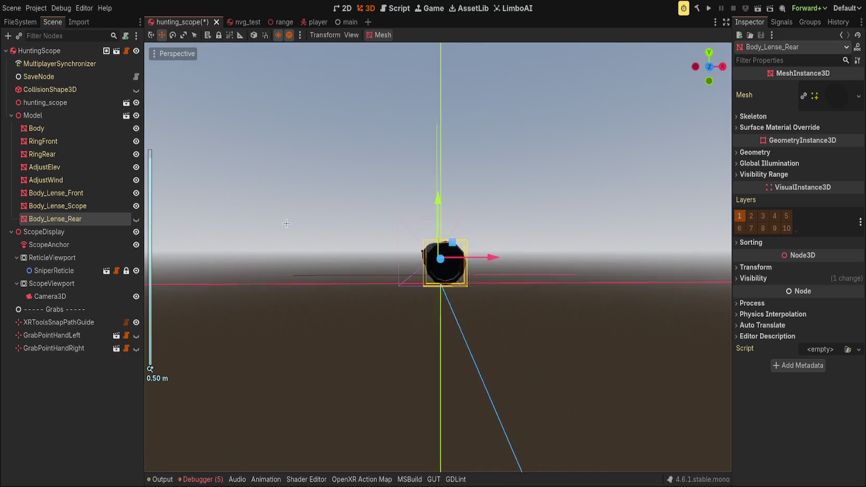
{"action": "scroll", "coordinate": [276, 230], "scroll_direction": "down", "scroll_amount": 3}
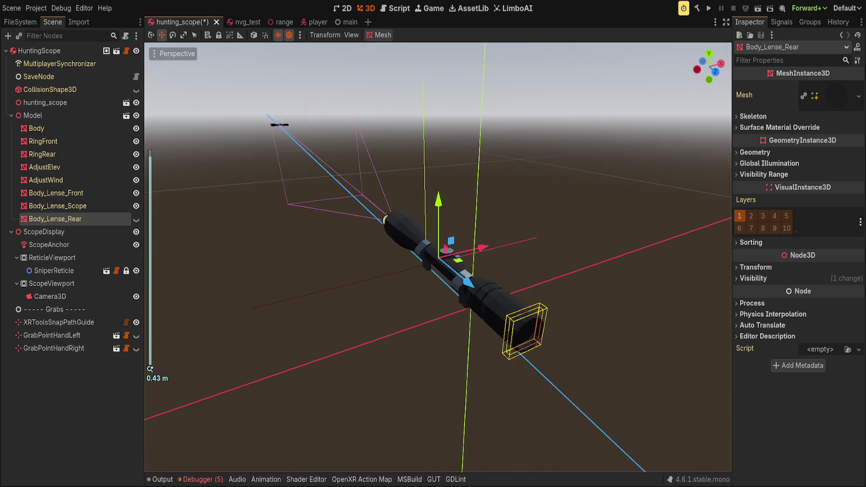
{"action": "key", "text": "alt+Tab"}
{"action": "left_click", "coordinate": [350, 333]}
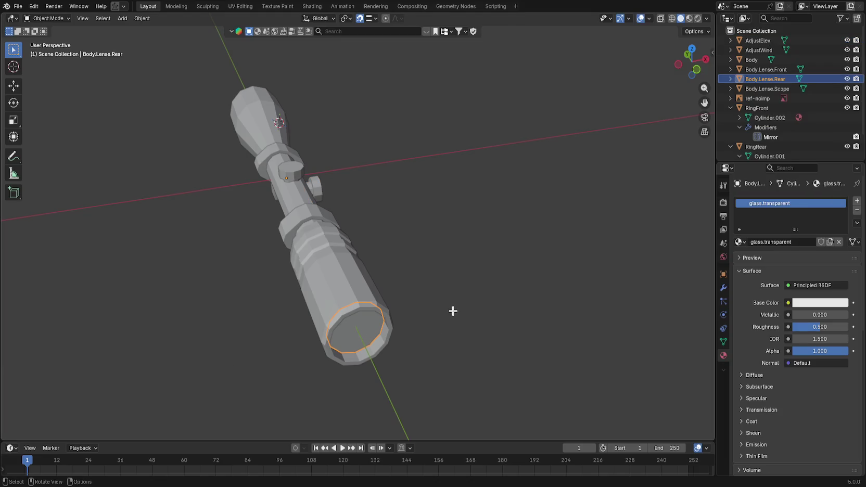
Step: Set Origin to Geometry on the rear, scope and front lens objects
{"action": "left_click_drag", "start_coordinate": [468, 187], "coordinate": [497, 164]}
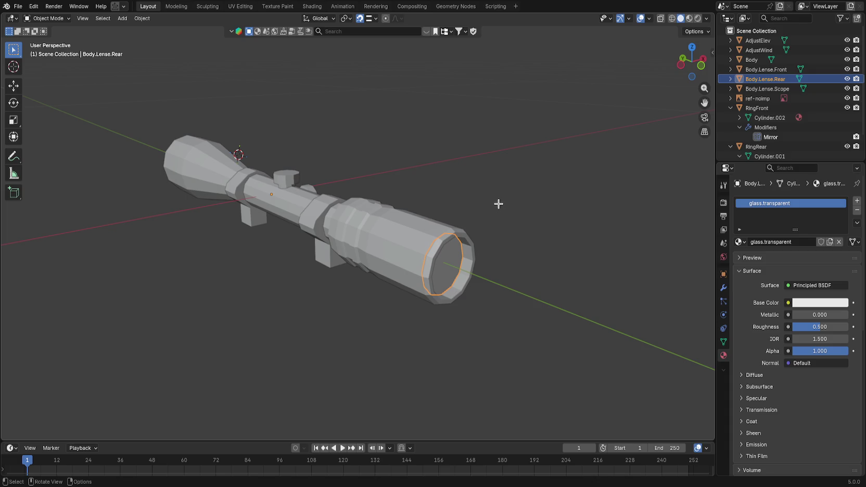
{"action": "key", "text": "shift+s"}
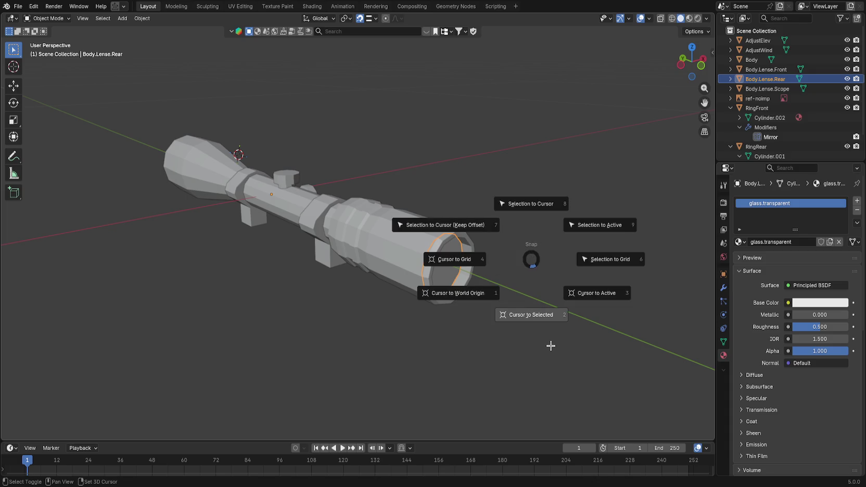
{"action": "left_click", "coordinate": [551, 346]}
{"action": "right_click", "coordinate": [460, 272]}
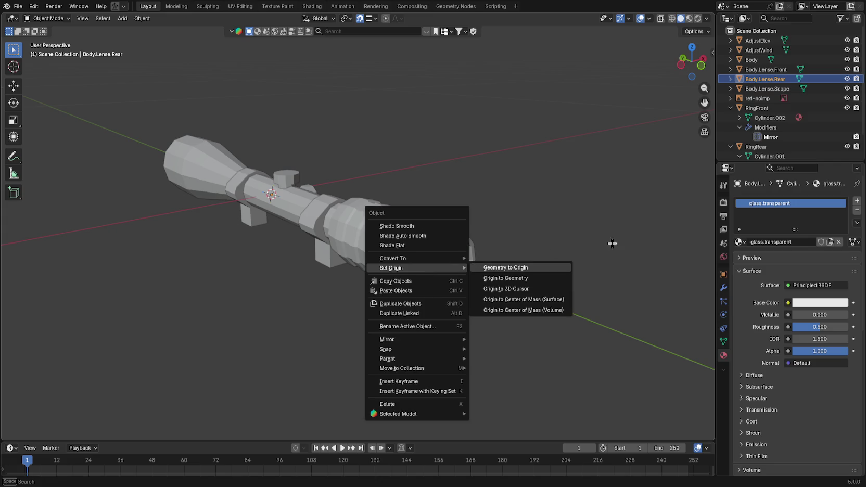
{"action": "key", "text": "q"}
{"action": "left_click", "coordinate": [411, 308]}
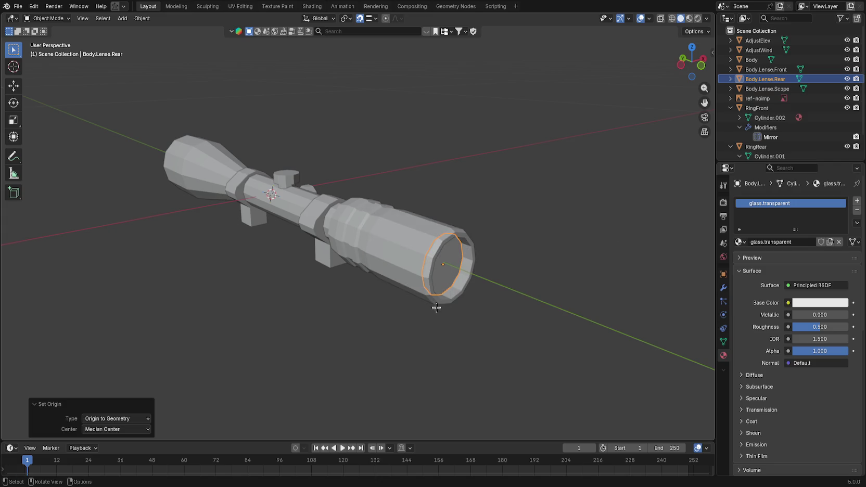
{"action": "left_click", "coordinate": [764, 90]}
{"action": "key", "text": "q"}
{"action": "left_click", "coordinate": [473, 260]}
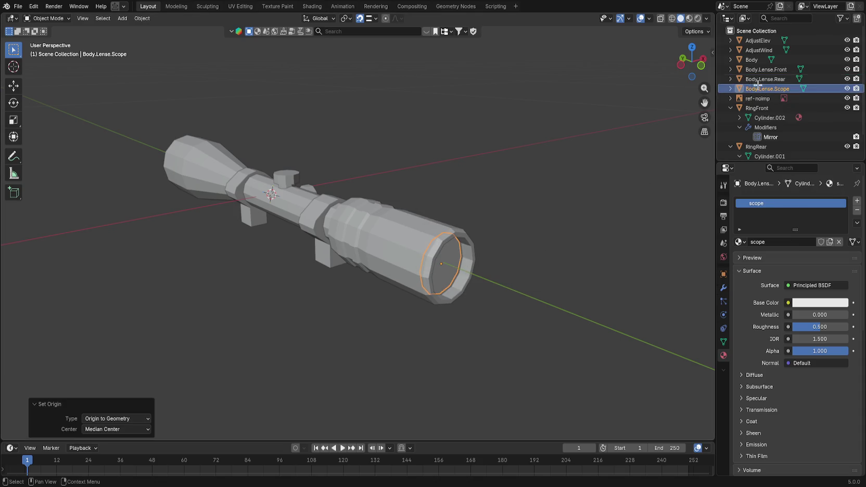
{"action": "left_click", "coordinate": [765, 69]}
{"action": "key", "text": "q"}
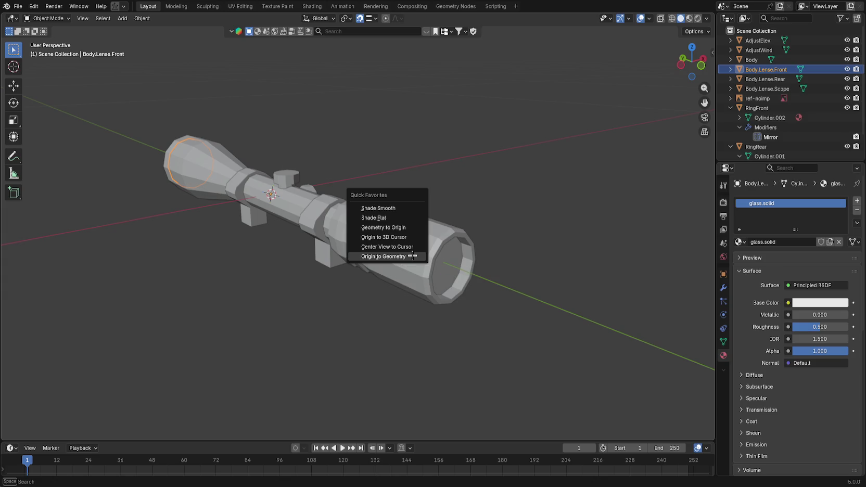
{"action": "left_click", "coordinate": [412, 255]}
Step: Apply rotation and scale to all objects and save hunting_scope.blend
{"action": "key", "text": "a"}
{"action": "key", "text": "ctrl+a"}
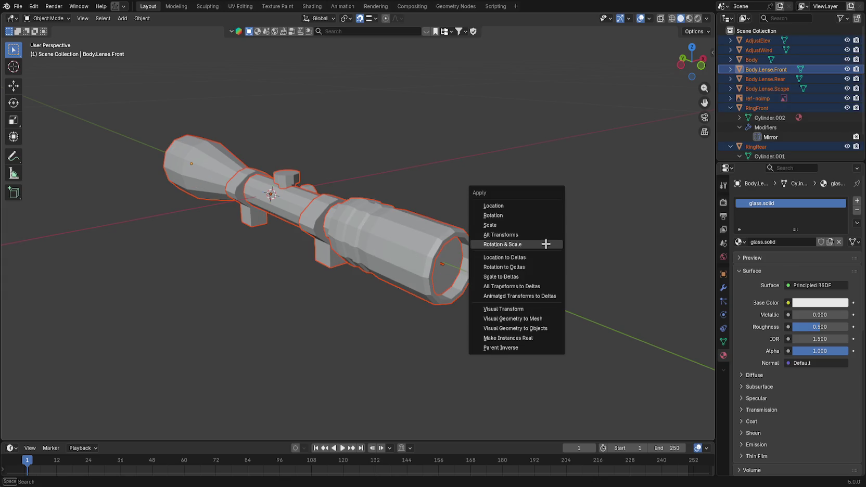
{"action": "left_click", "coordinate": [544, 242]}
{"action": "key", "text": "ctrl+s"}
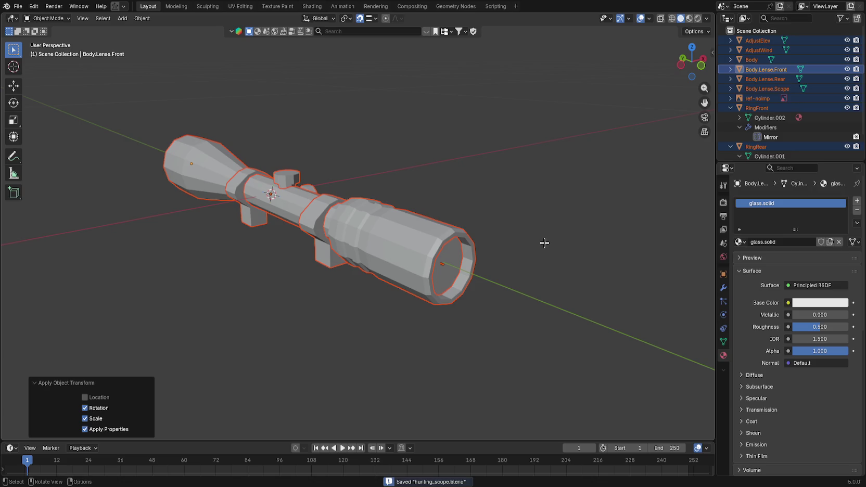
{"action": "left_click", "coordinate": [554, 240]}
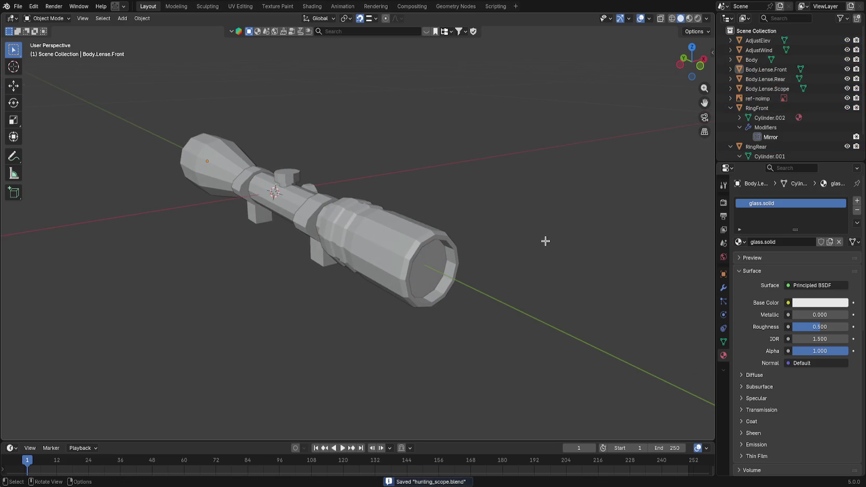
Step: Save hunting_scope.blend once more before returning to Godot
{"action": "key", "text": "alt+Tab"}
{"action": "key", "text": "alt+Tab"}
{"action": "left_click", "coordinate": [18, 5]}
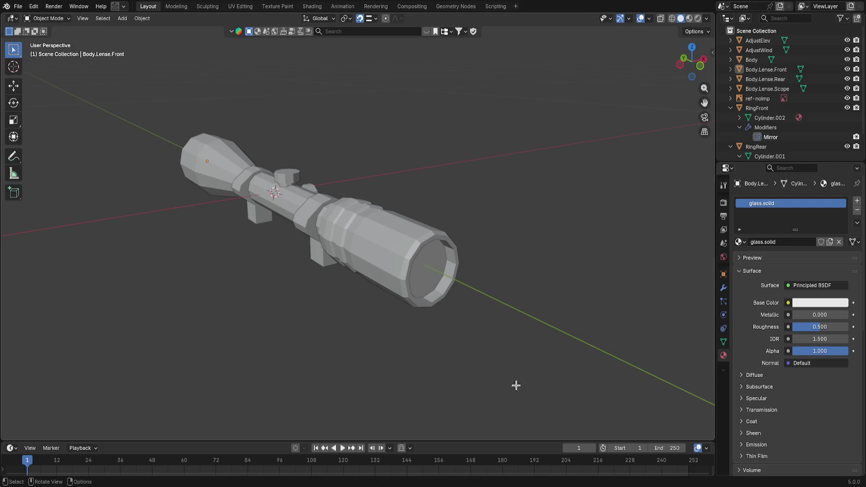
{"action": "key", "text": "ctrl+s"}
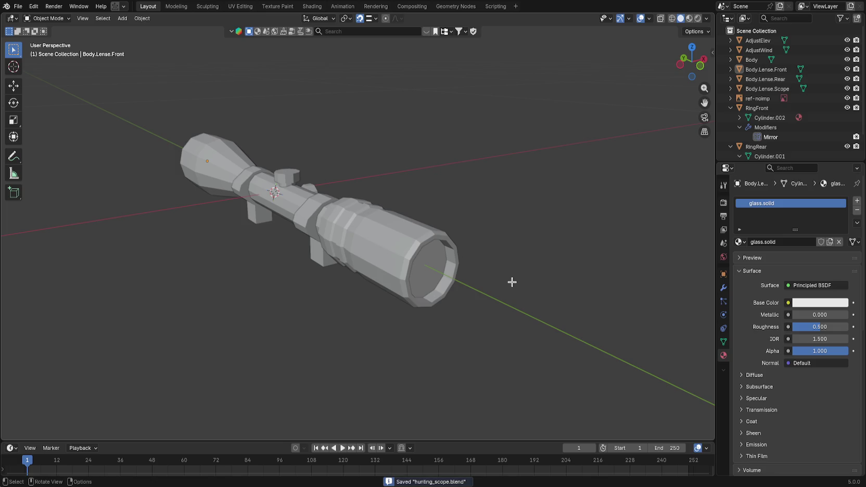
{"action": "key", "text": "alt+Tab"}
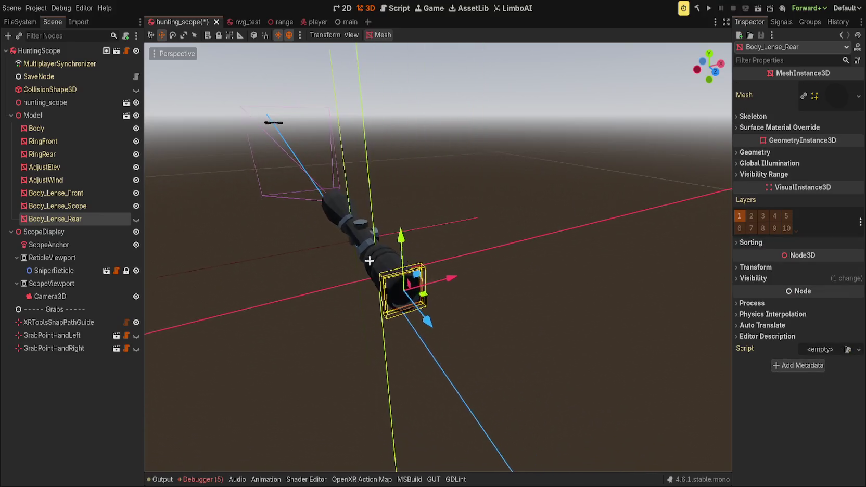
Step: Inspect Body_Lense_Rear's mesh Surface 0 and its glass.transparent material
{"action": "scroll", "coordinate": [440, 286], "scroll_direction": "down", "scroll_amount": 3}
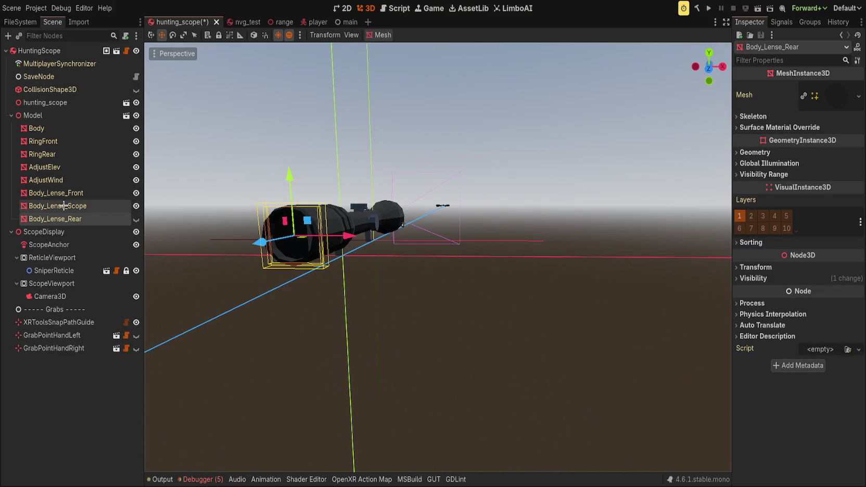
{"action": "left_click_drag", "start_coordinate": [250, 198], "coordinate": [335, 194]}
{"action": "scroll", "coordinate": [336, 193], "scroll_direction": "up", "scroll_amount": 3}
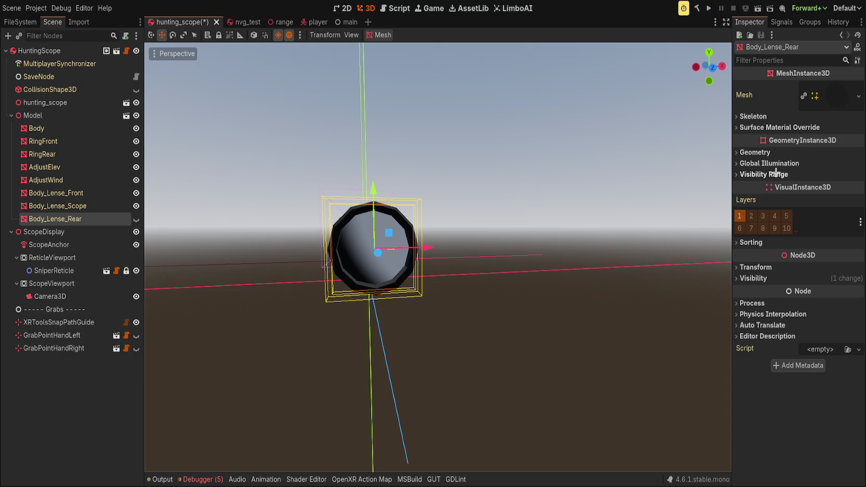
{"action": "left_click", "coordinate": [763, 116]}
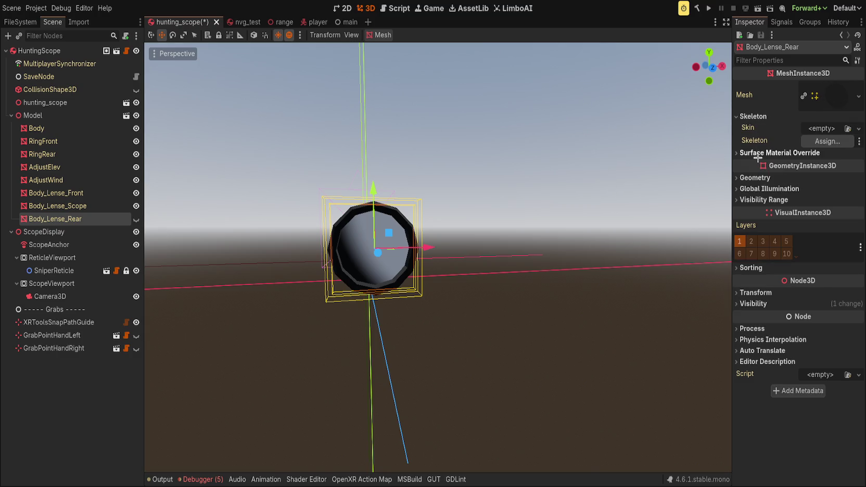
{"action": "left_click", "coordinate": [755, 177]}
{"action": "left_click", "coordinate": [759, 153]}
{"action": "left_click", "coordinate": [831, 101]}
{"action": "left_click", "coordinate": [761, 278]}
{"action": "left_click", "coordinate": [834, 306]}
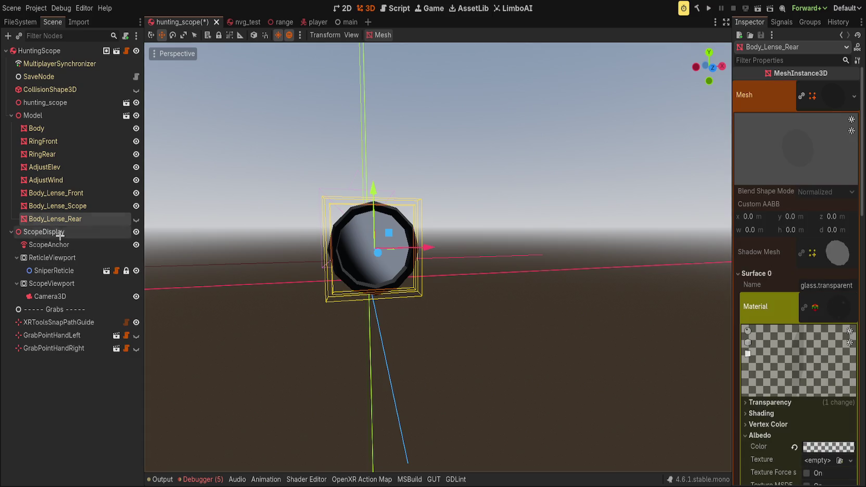
Step: Select Body_Lense_Scope and inspect its mesh's Surface 0, the scope surface
{"action": "left_click", "coordinate": [57, 205]}
{"action": "left_click", "coordinate": [832, 96]}
{"action": "left_click", "coordinate": [835, 255]}
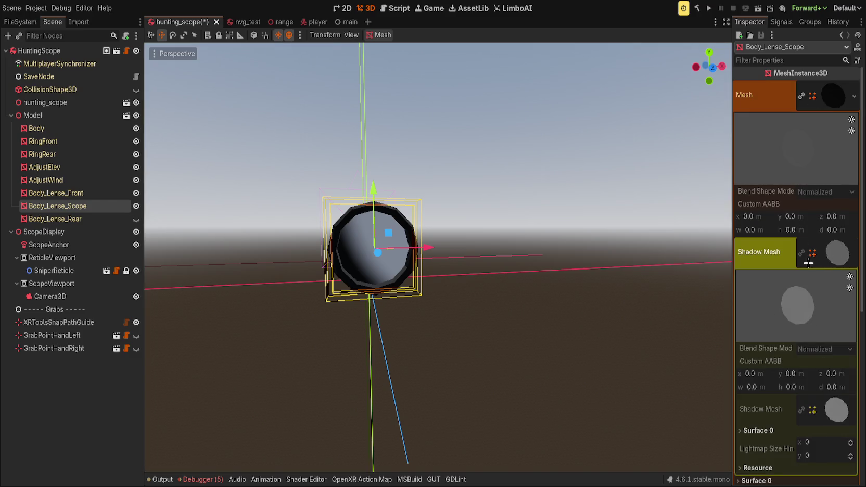
{"action": "left_click", "coordinate": [836, 253]}
{"action": "scroll", "coordinate": [755, 263], "scroll_direction": "down", "scroll_amount": 2}
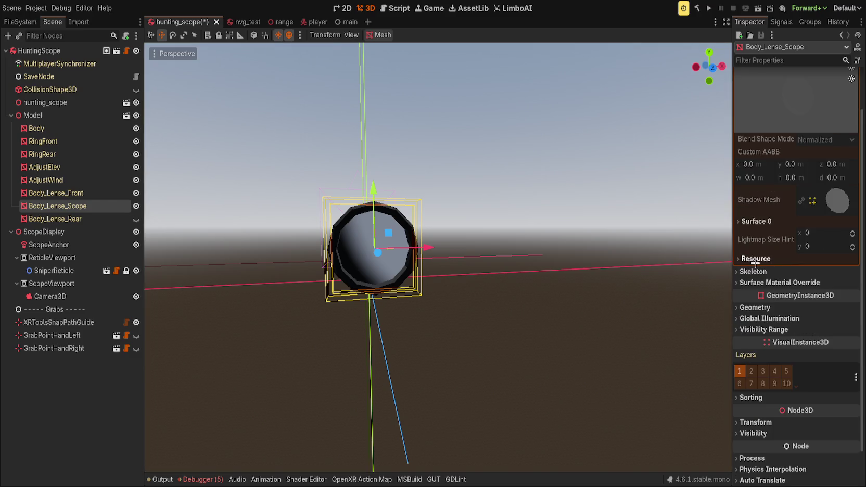
{"action": "left_click", "coordinate": [754, 223]}
{"action": "left_click", "coordinate": [822, 269]}
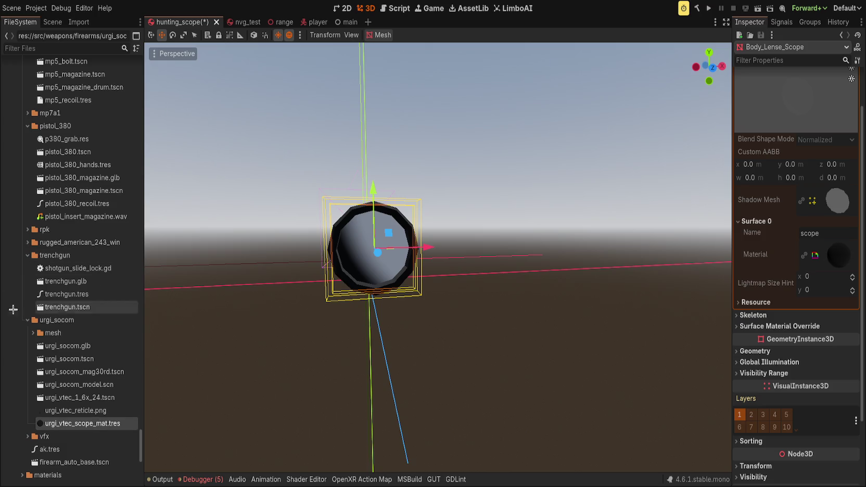
Step: Filter files by 'hunting', move hunting_scope.glb into src/weapons/attachments, and open hunting_scope.tres
{"action": "scroll", "coordinate": [65, 341], "scroll_direction": "up", "scroll_amount": 20}
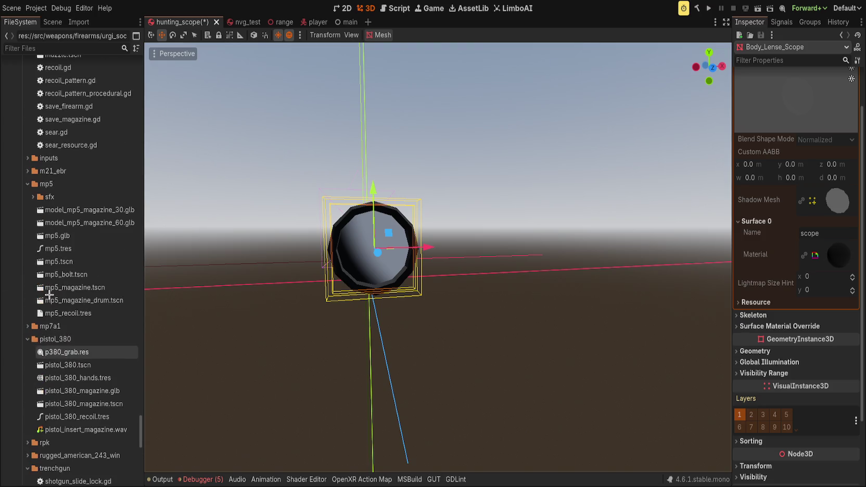
{"action": "left_click", "coordinate": [57, 47]}
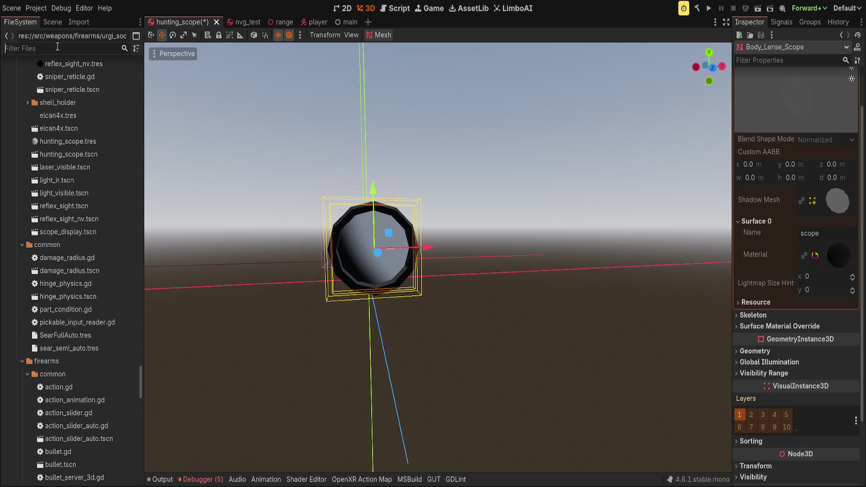
{"action": "type", "text": "hunting"}
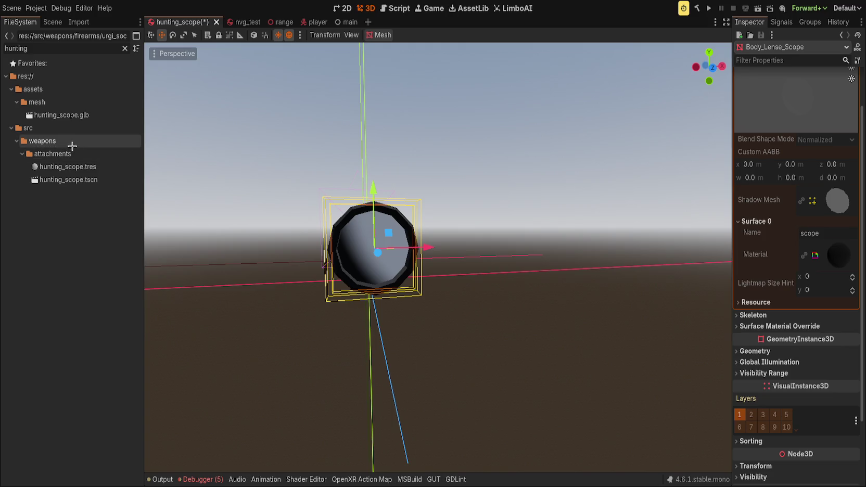
{"action": "left_click_drag", "start_coordinate": [93, 115], "coordinate": [94, 157]}
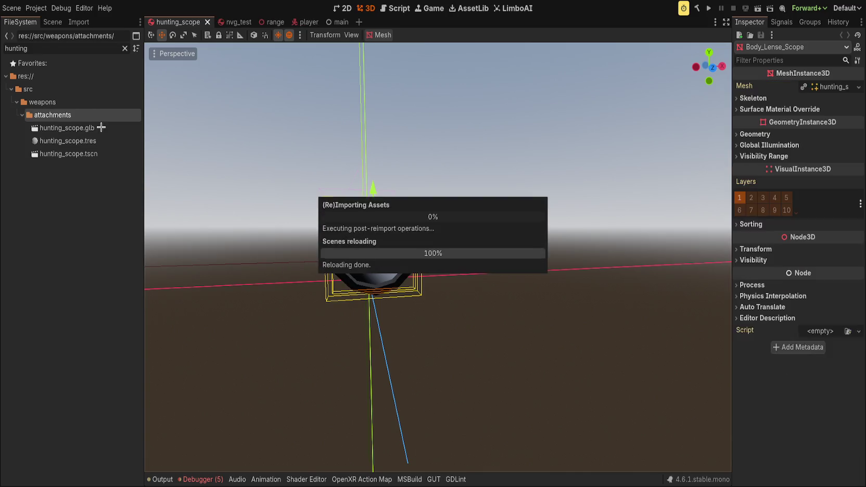
{"action": "left_click", "coordinate": [101, 142]}
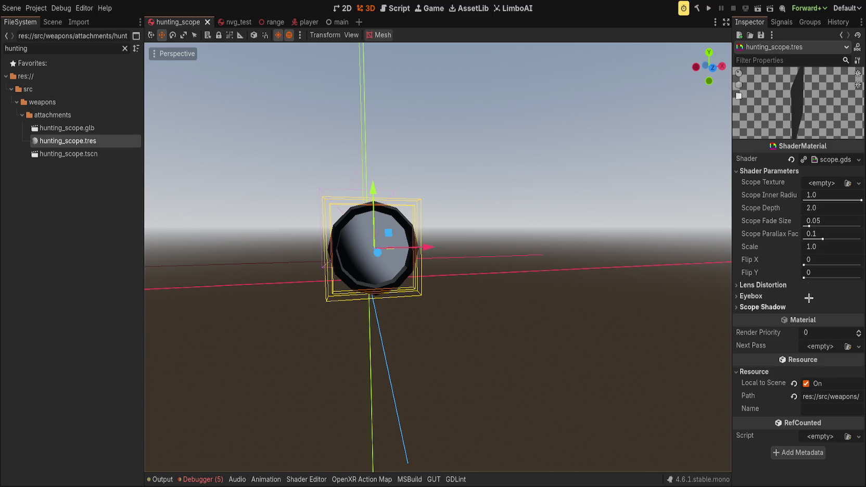
{"action": "left_click", "coordinate": [755, 307]}
{"action": "left_click", "coordinate": [751, 295]}
{"action": "left_click", "coordinate": [750, 296]}
{"action": "left_click", "coordinate": [762, 284]}
{"action": "left_click", "coordinate": [762, 285]}
{"action": "left_click", "coordinate": [762, 307]}
{"action": "left_click", "coordinate": [830, 183]}
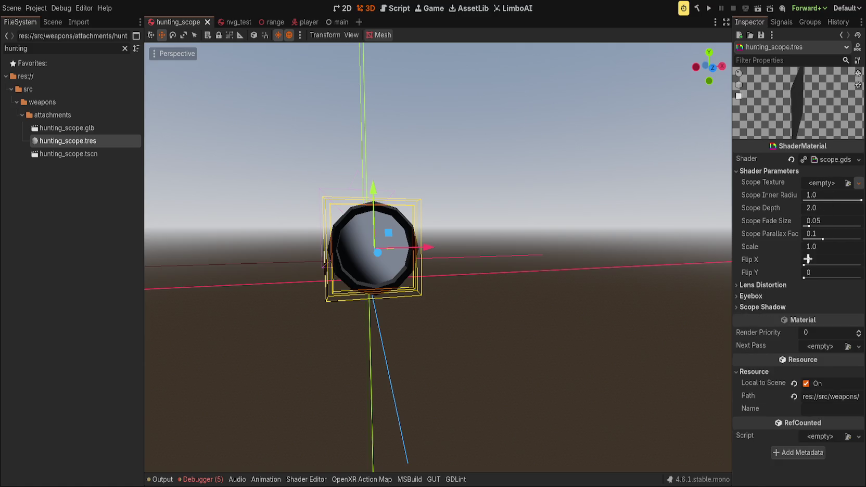
{"action": "left_click", "coordinate": [790, 210]}
{"action": "left_click", "coordinate": [794, 183]}
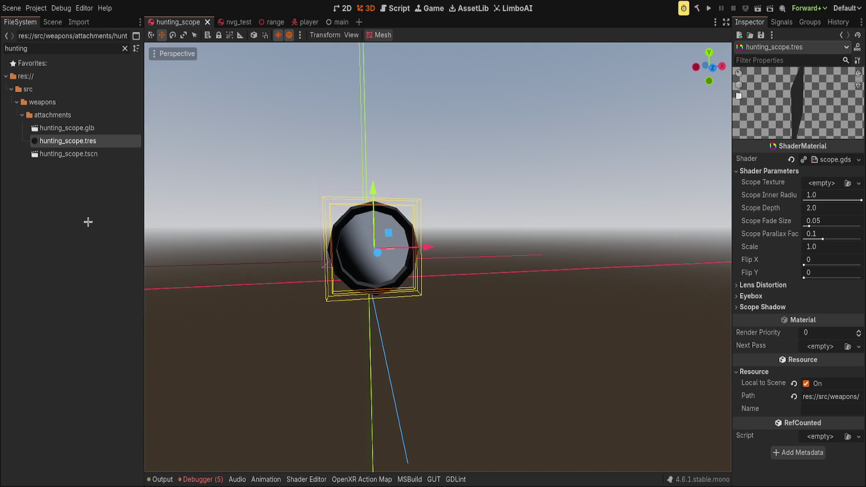
{"action": "left_click", "coordinate": [88, 158]}
{"action": "left_click", "coordinate": [111, 204]}
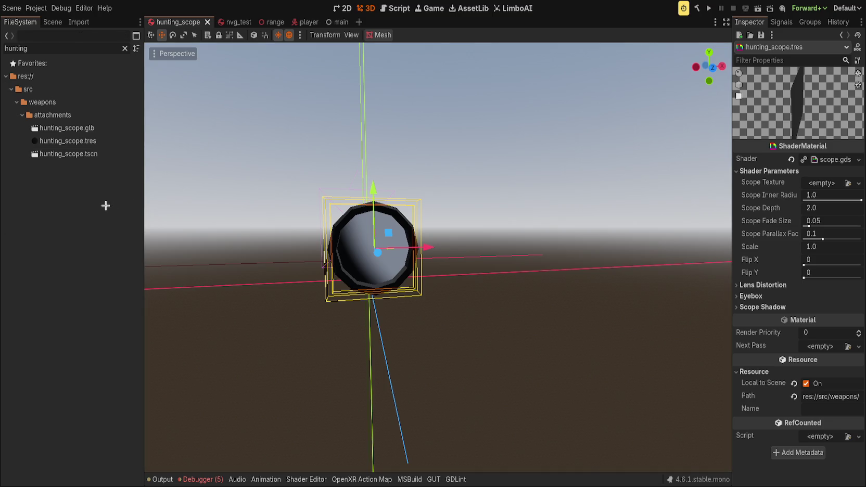
{"action": "scroll", "coordinate": [180, 195], "scroll_direction": "down", "scroll_amount": 3}
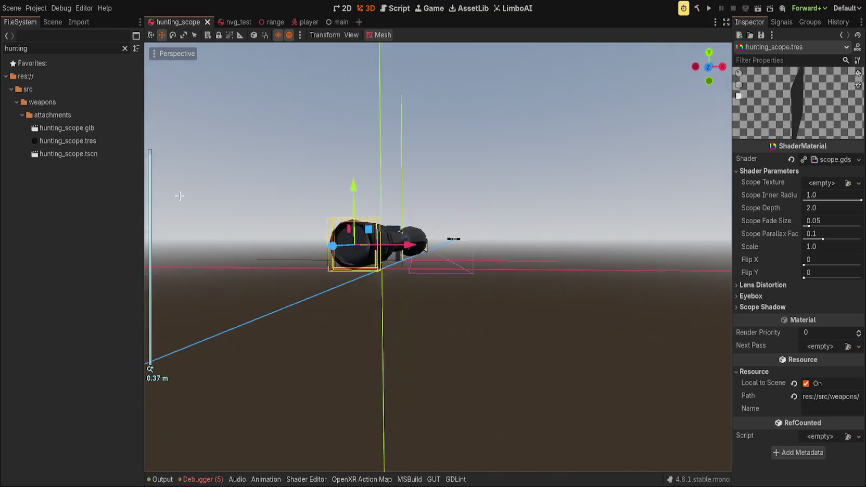
{"action": "mouse_move", "coordinate": [179, 195]}
{"action": "left_mouse_down"}
{"action": "mouse_move", "coordinate": [271, 147]}
{"action": "mouse_move", "coordinate": [248, 161]}
{"action": "left_mouse_up"}
{"action": "scroll", "coordinate": [263, 151], "scroll_direction": "up", "scroll_amount": 3}
{"action": "scroll", "coordinate": [248, 161], "scroll_direction": "down", "scroll_amount": 4}
{"action": "scroll", "coordinate": [247, 167], "scroll_direction": "up", "scroll_amount": 3}
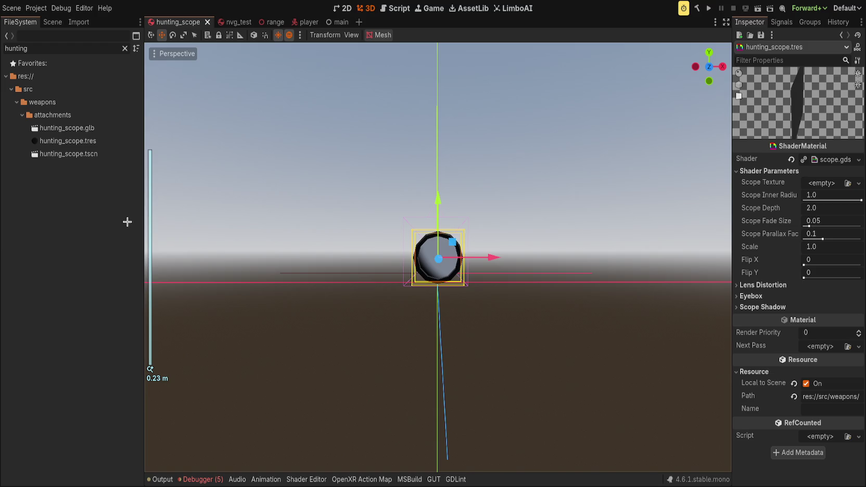
{"action": "left_click", "coordinate": [307, 479]}
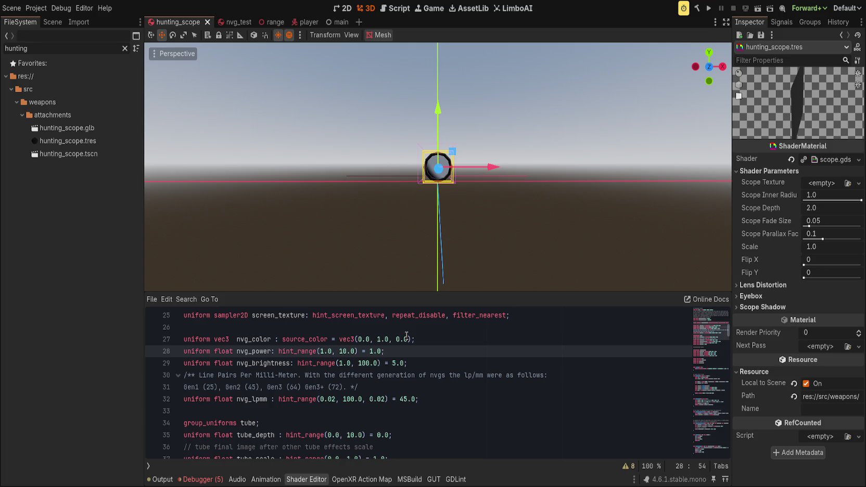
Step: Close the other shader file, leaving scope.gdshader open at line 66
{"action": "scroll", "coordinate": [407, 334], "scroll_direction": "up", "scroll_amount": 8}
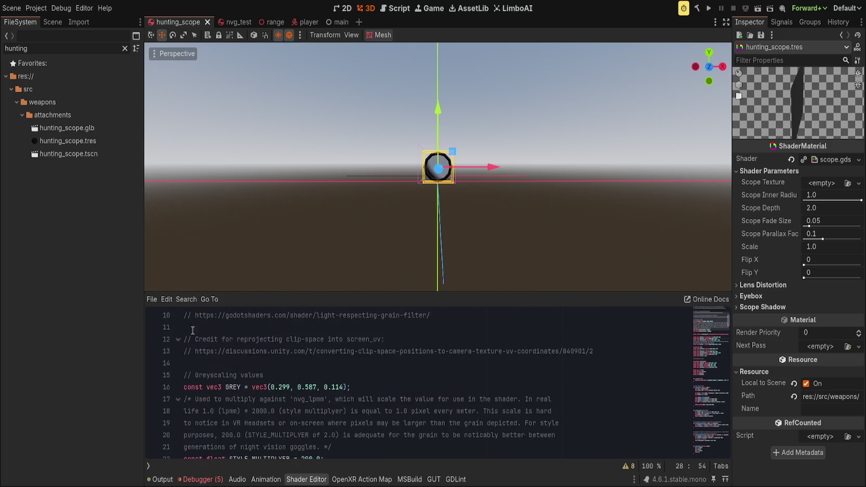
{"action": "left_click", "coordinate": [149, 465]}
{"action": "middle_click", "coordinate": [182, 296]}
{"action": "scroll", "coordinate": [384, 384], "scroll_direction": "up", "scroll_amount": 10}
{"action": "scroll", "coordinate": [408, 376], "scroll_direction": "up", "scroll_amount": 18}
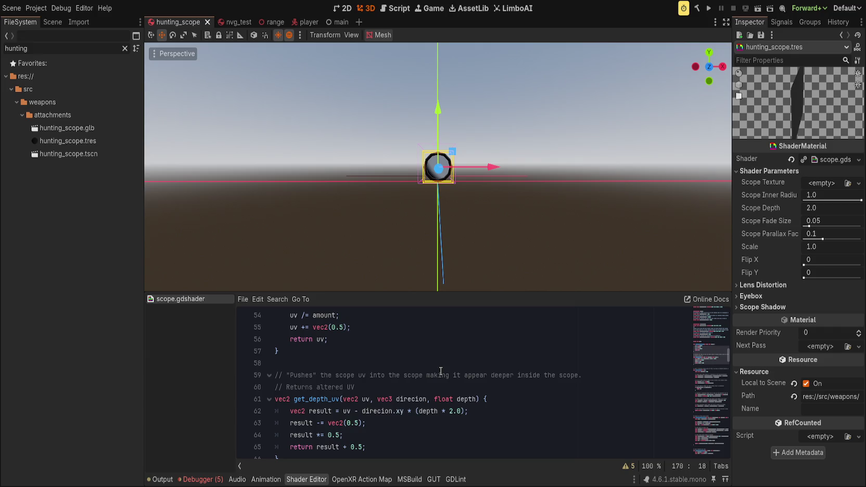
{"action": "scroll", "coordinate": [441, 371], "scroll_direction": "down", "scroll_amount": 1}
{"action": "left_click", "coordinate": [414, 421]}
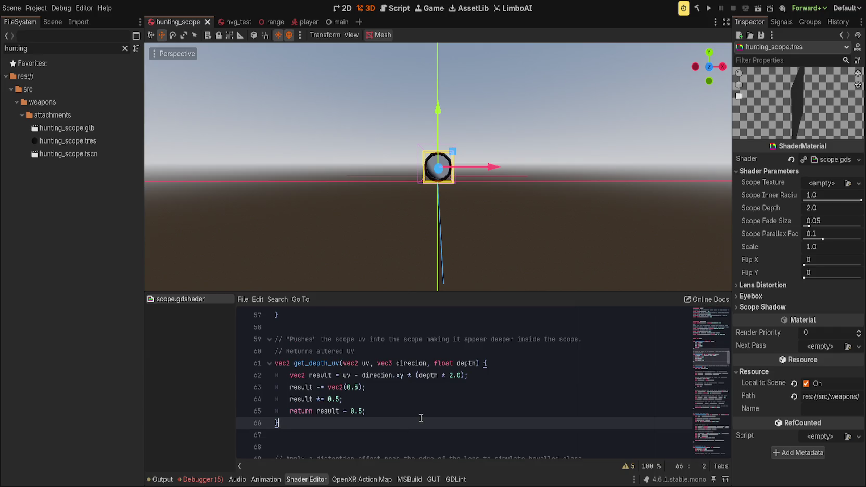
Step: Remove a stray 'f' after the closing brace and save the HuntingScope scene
{"action": "mouse_move", "coordinate": [442, 203]}
{"action": "left_mouse_down"}
{"action": "mouse_move", "coordinate": [437, 228]}
{"action": "mouse_move", "coordinate": [379, 240]}
{"action": "mouse_move", "coordinate": [347, 227]}
{"action": "mouse_move", "coordinate": [579, 222]}
{"action": "mouse_move", "coordinate": [236, 234]}
{"action": "mouse_move", "coordinate": [305, 218]}
{"action": "mouse_move", "coordinate": [401, 222]}
{"action": "left_mouse_up"}
{"action": "type", "text": "f"}
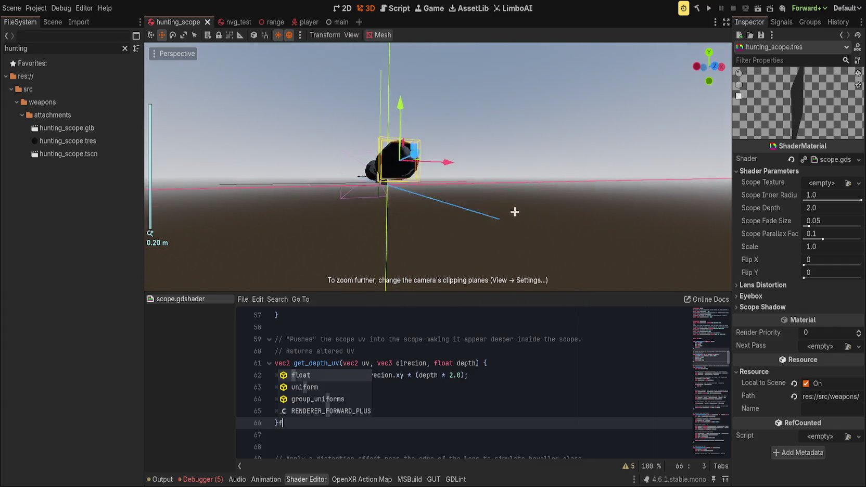
{"action": "key", "text": "BackSpace"}
{"action": "scroll", "coordinate": [471, 341], "scroll_direction": "down", "scroll_amount": 2}
{"action": "key", "text": "ctrl+s"}
{"action": "scroll", "coordinate": [471, 341], "scroll_direction": "up", "scroll_amount": 3}
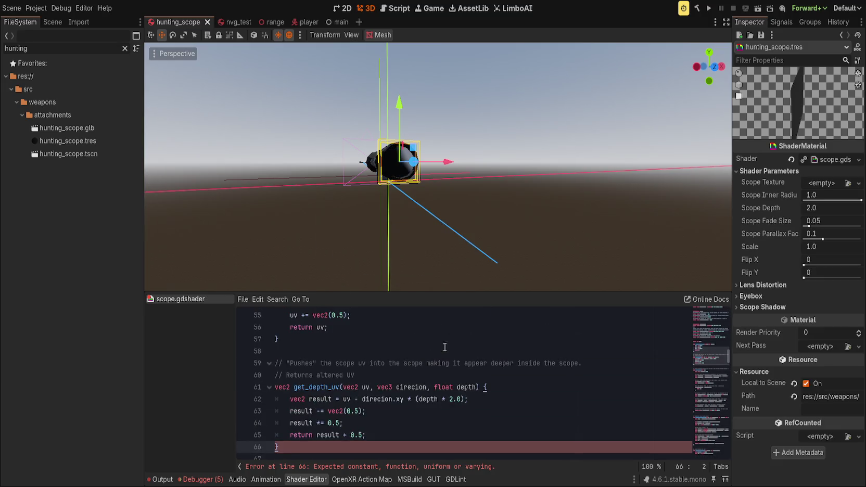
{"action": "scroll", "coordinate": [386, 247], "scroll_direction": "up", "scroll_amount": 5}
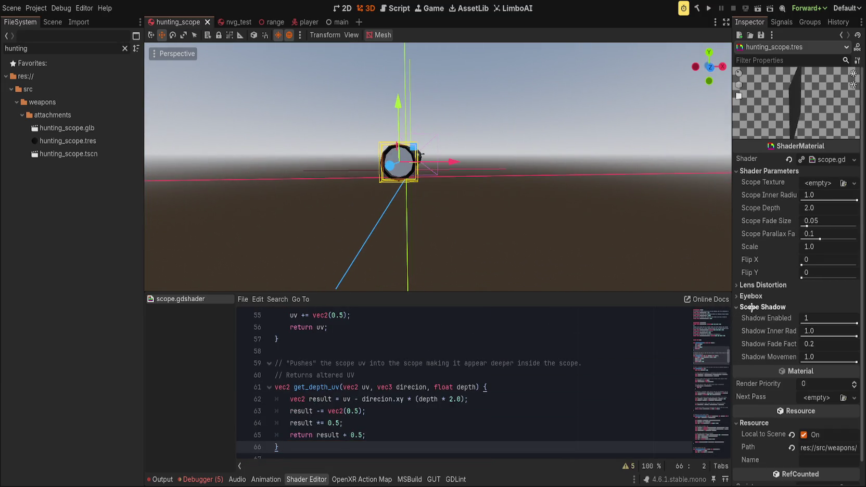
{"action": "left_click_drag", "start_coordinate": [422, 155], "coordinate": [348, 129]}
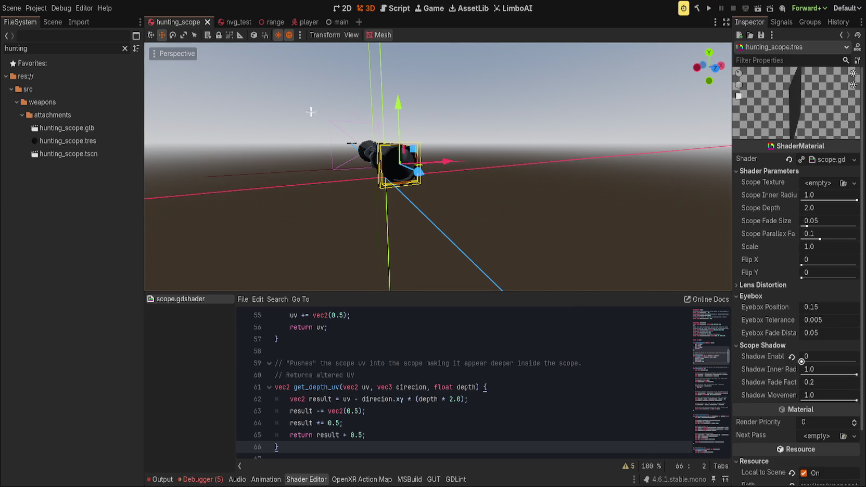
{"action": "left_click", "coordinate": [52, 22]}
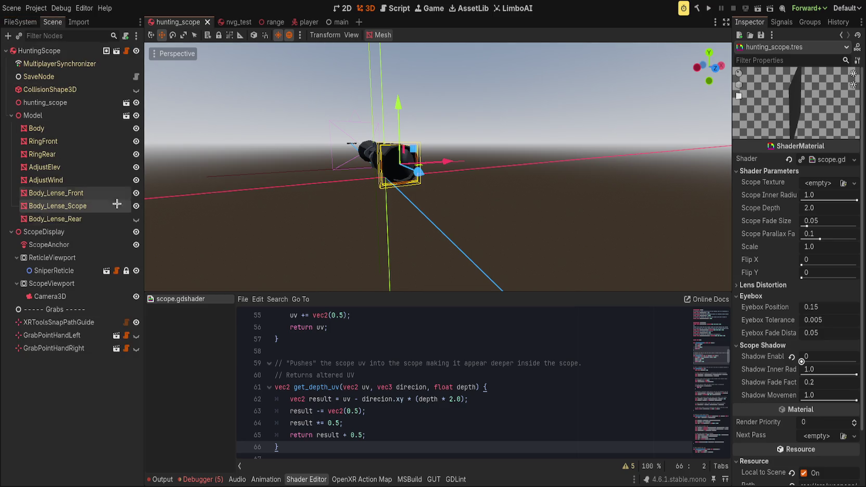
Step: Select hunting_scope.glb in FileSystem and show its import settings
{"action": "left_click", "coordinate": [79, 22]}
{"action": "left_click", "coordinate": [26, 20]}
{"action": "left_click", "coordinate": [67, 128]}
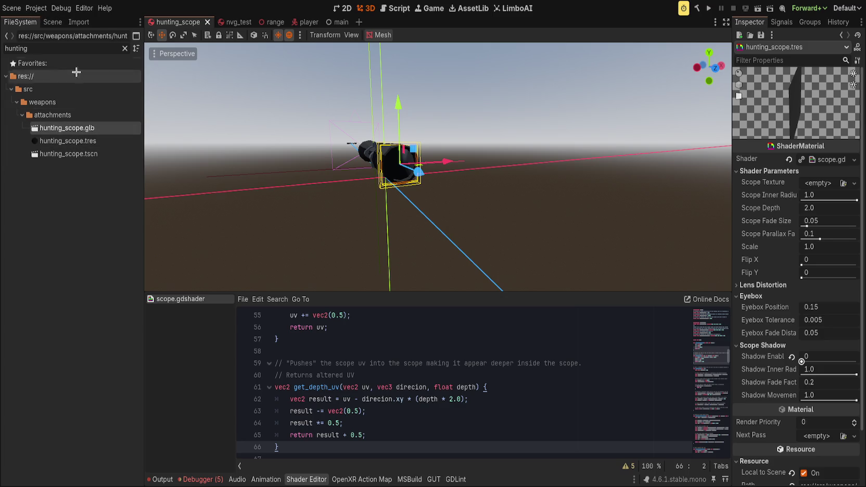
{"action": "left_click", "coordinate": [79, 22]}
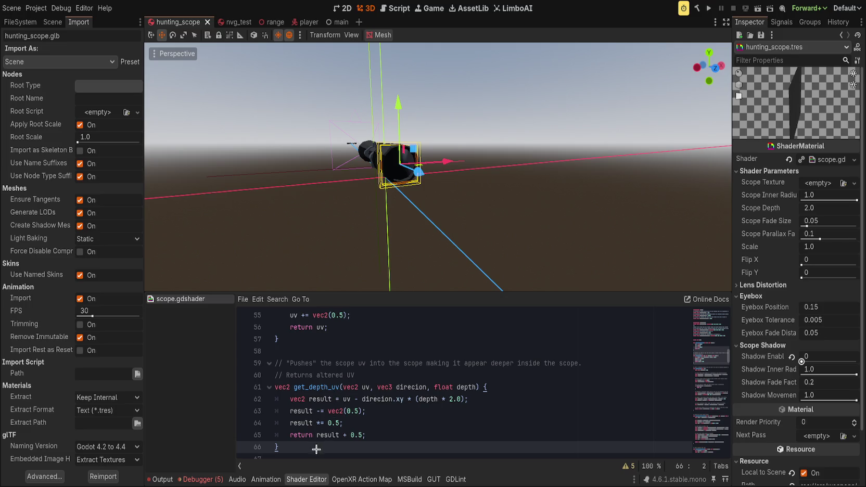
{"action": "scroll", "coordinate": [377, 200], "scroll_direction": "down", "scroll_amount": 2}
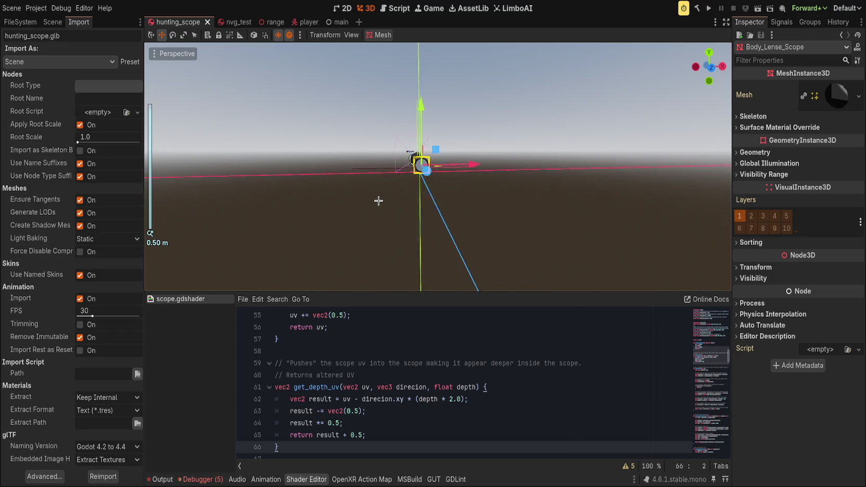
{"action": "left_click_drag", "start_coordinate": [373, 215], "coordinate": [352, 218]}
Step: Expand the lens mesh's Surface 0 material and open hunting_scope.tres
{"action": "left_click", "coordinate": [839, 99]}
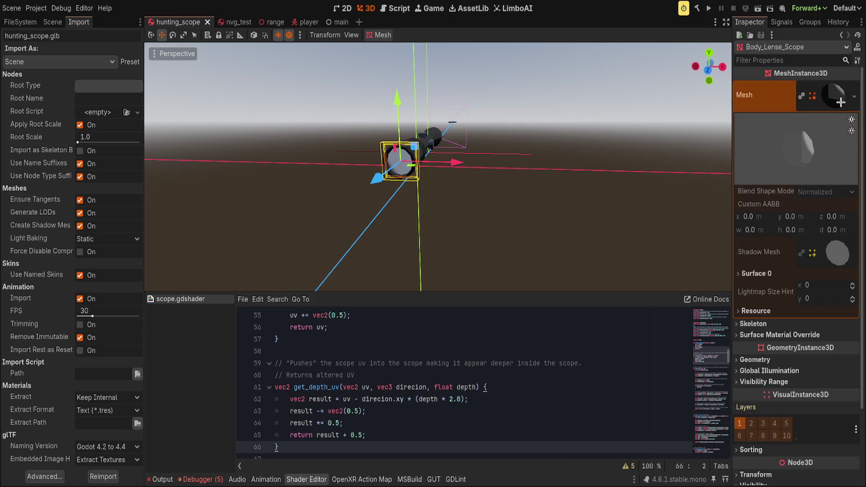
{"action": "left_click", "coordinate": [754, 273]}
{"action": "left_click", "coordinate": [809, 304]}
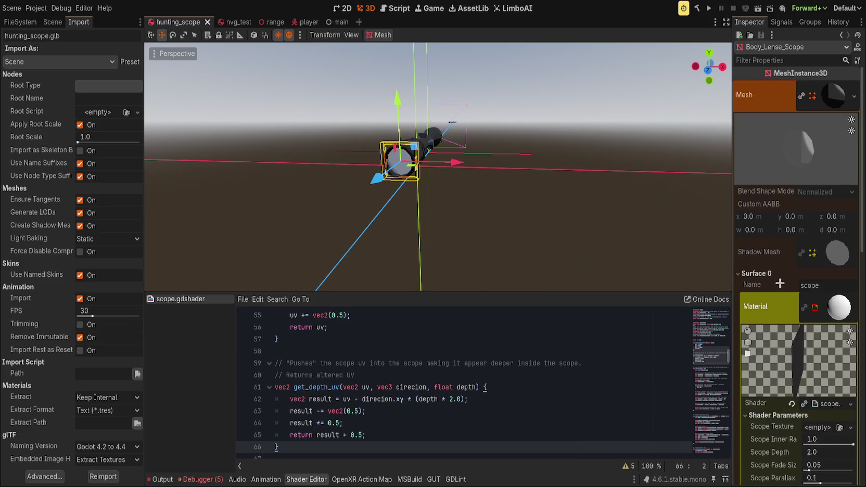
{"action": "scroll", "coordinate": [783, 308], "scroll_direction": "down", "scroll_amount": 3}
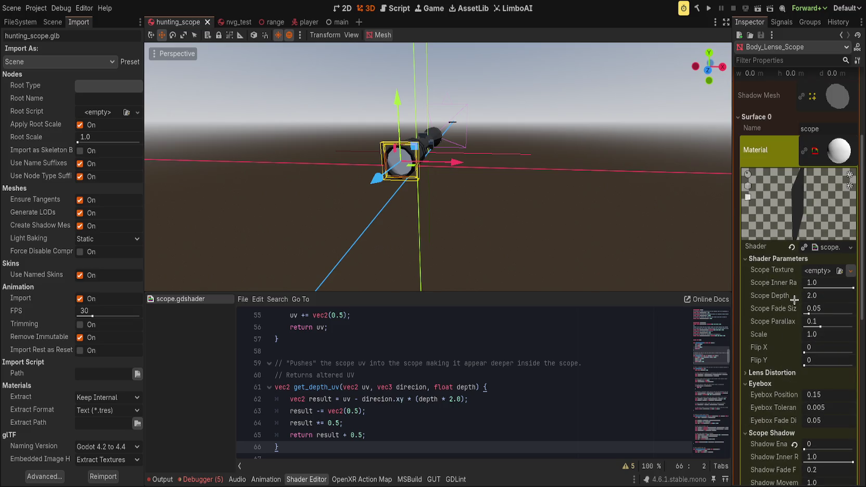
{"action": "scroll", "coordinate": [792, 281], "scroll_direction": "down", "scroll_amount": 3}
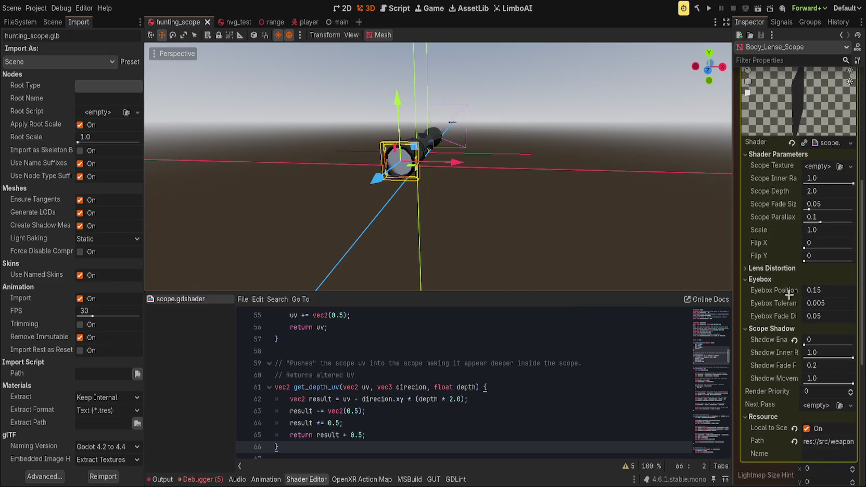
{"action": "scroll", "coordinate": [777, 340], "scroll_direction": "up", "scroll_amount": 3}
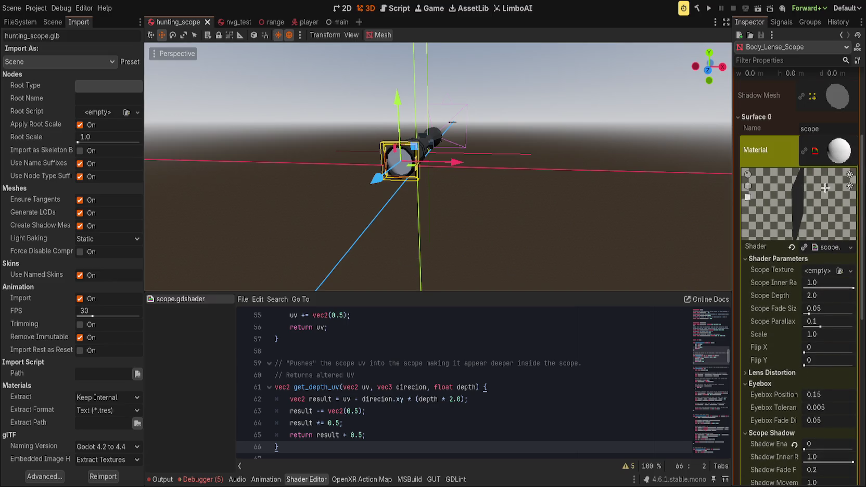
{"action": "left_click", "coordinate": [813, 158]}
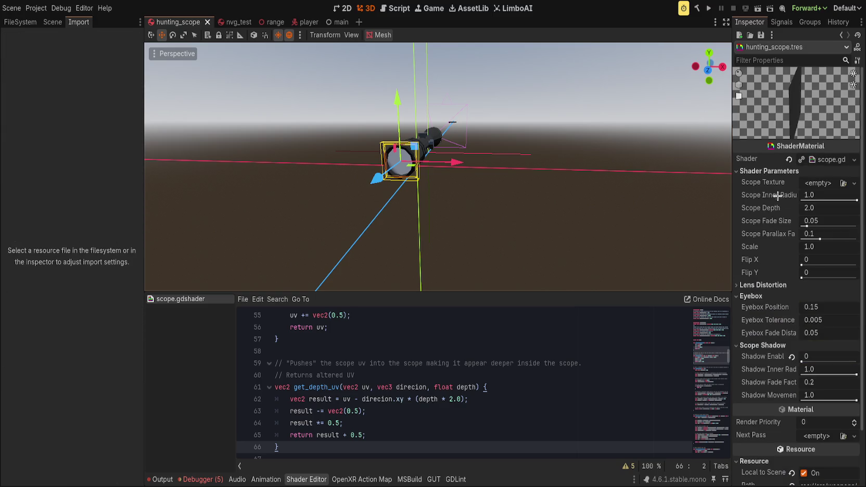
Step: Select the Body_Lense_Scope node, then show hunting_scope.glb's Import settings
{"action": "left_click", "coordinate": [254, 162]}
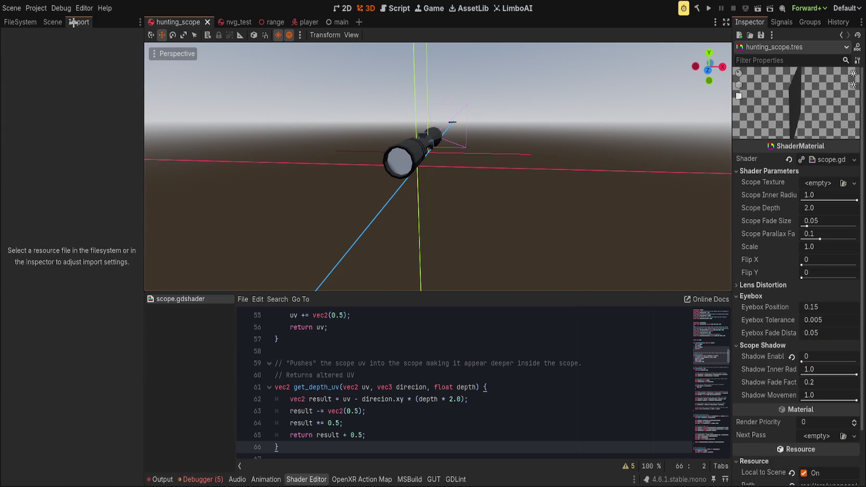
{"action": "left_click", "coordinate": [52, 22]}
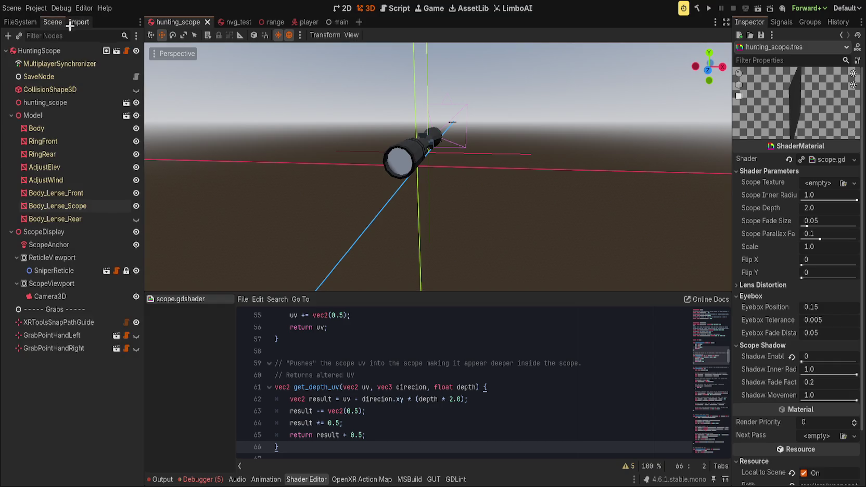
{"action": "left_click", "coordinate": [98, 205]}
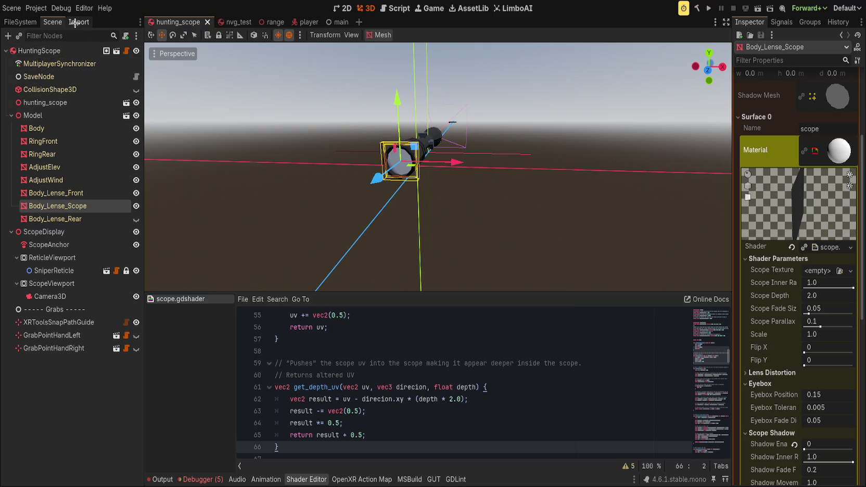
{"action": "left_click", "coordinate": [21, 22]}
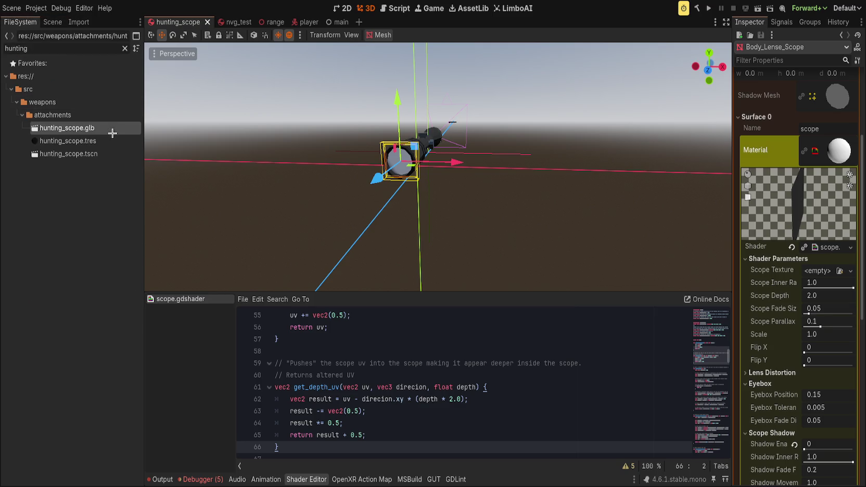
{"action": "left_click", "coordinate": [79, 22]}
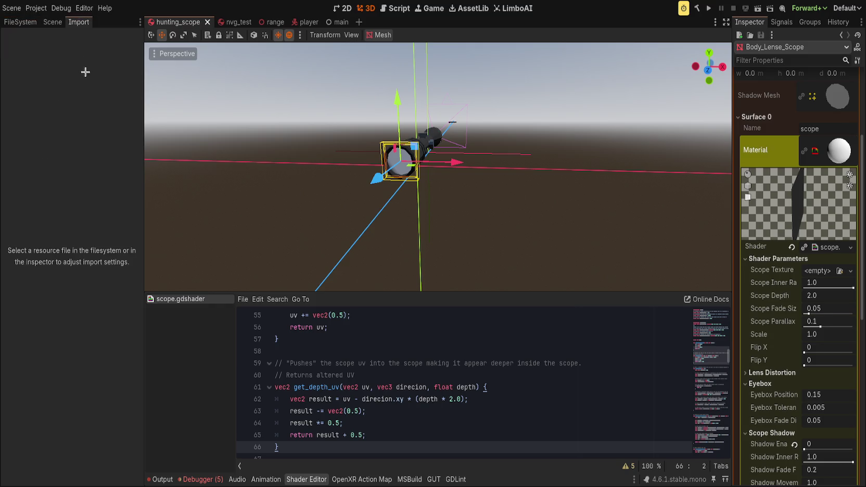
{"action": "left_click", "coordinate": [48, 23]}
{"action": "left_click", "coordinate": [21, 22]}
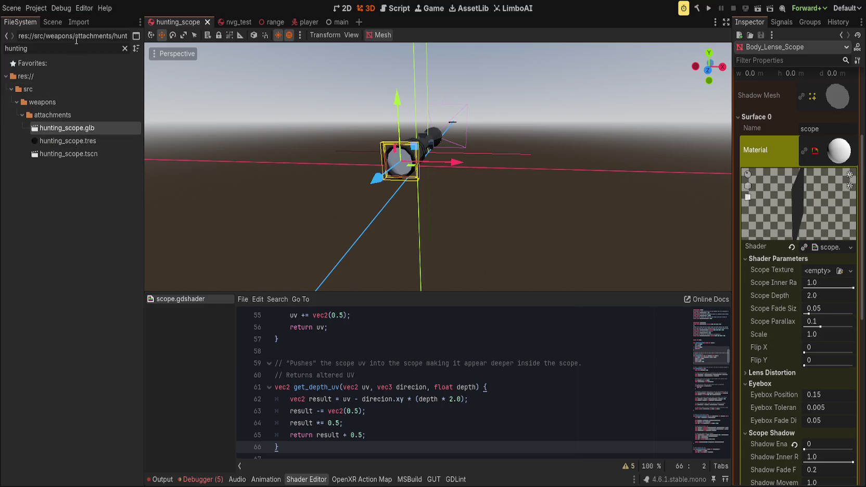
{"action": "left_click", "coordinate": [79, 23]}
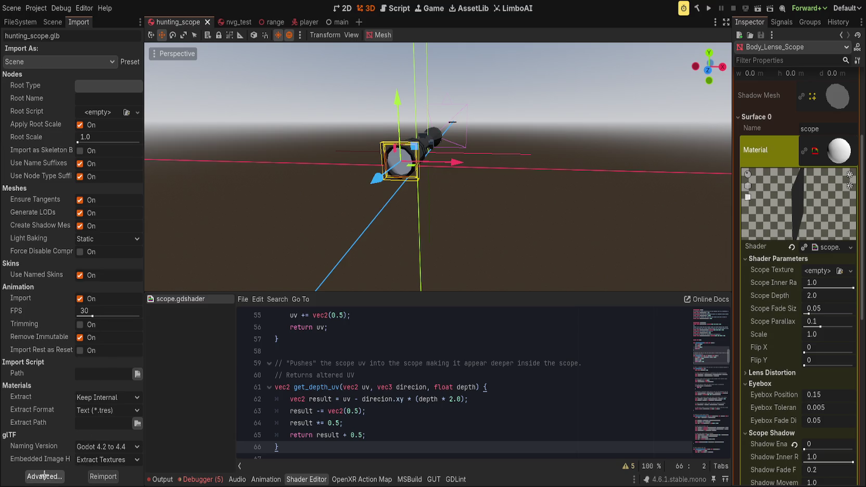
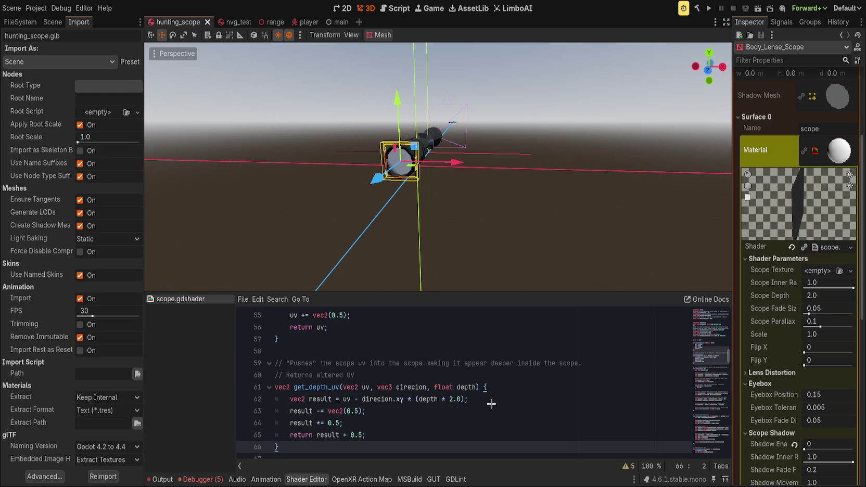
Step: Save the scope scene and check the Model node and its import settings
{"action": "key", "text": "ctrl+s"}
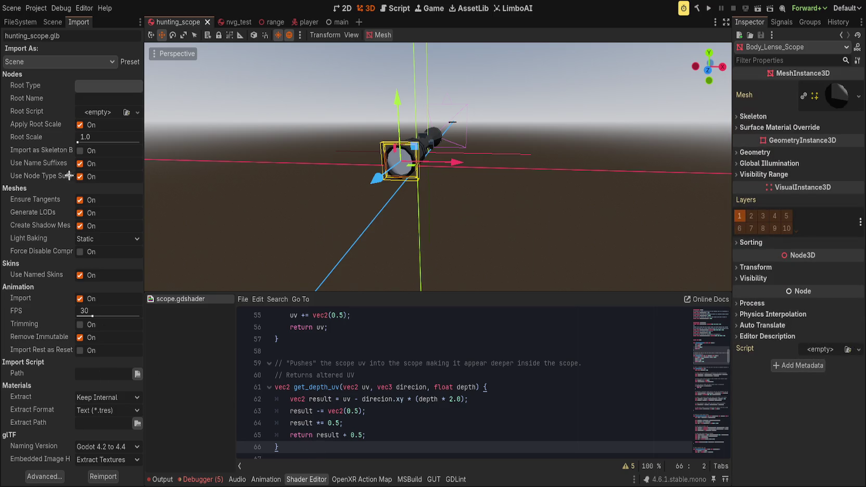
{"action": "left_click", "coordinate": [50, 22]}
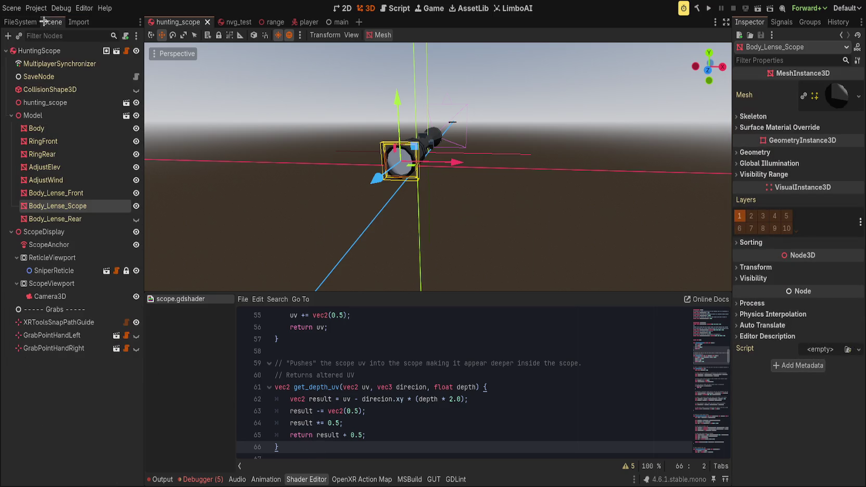
{"action": "left_click", "coordinate": [136, 219]}
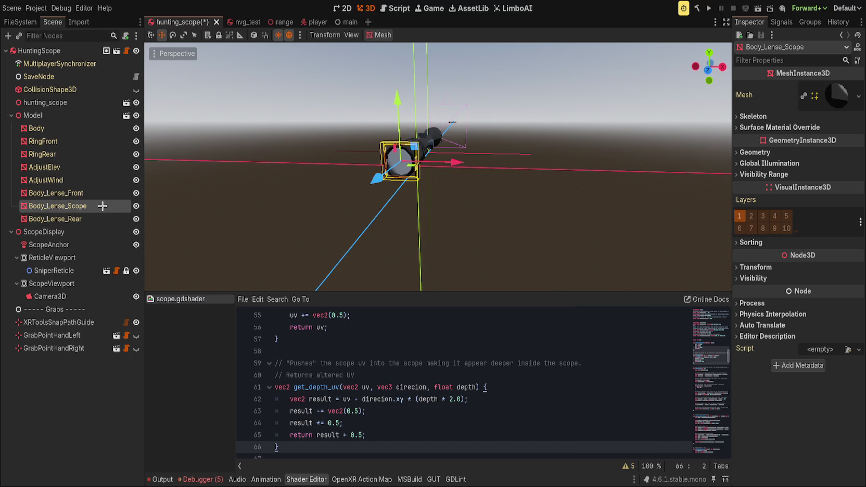
{"action": "left_click", "coordinate": [37, 115]}
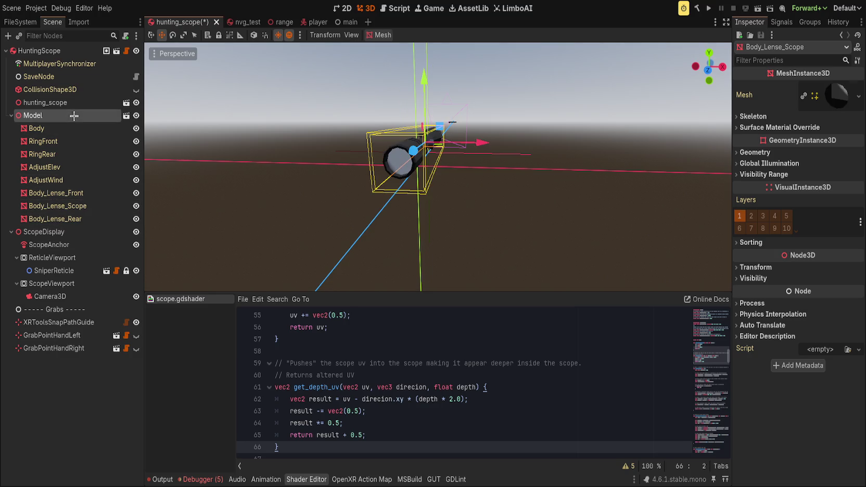
{"action": "left_click", "coordinate": [79, 21]}
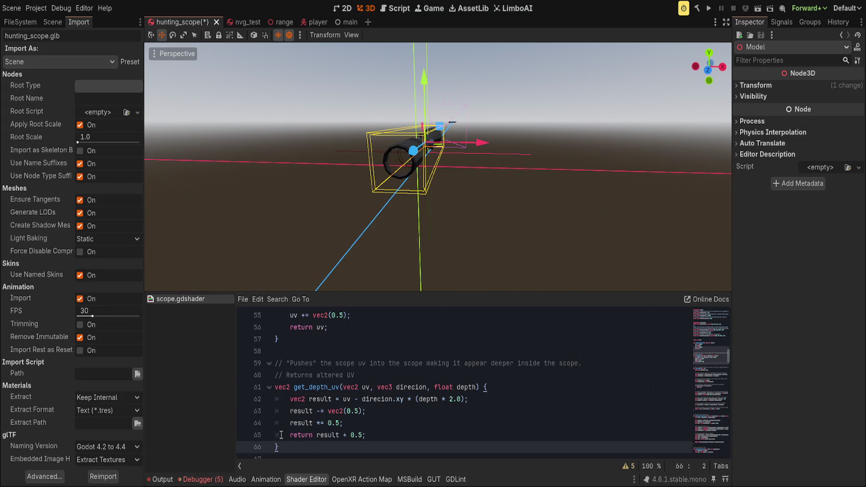
{"action": "left_click", "coordinate": [53, 22]}
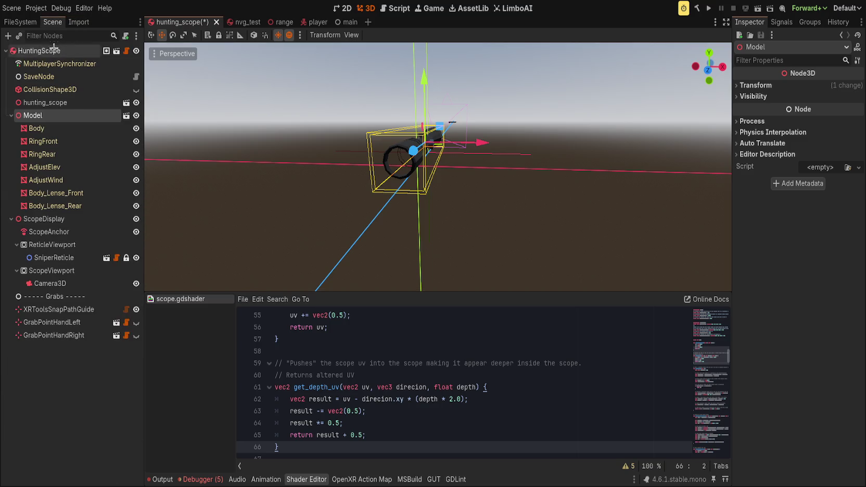
Step: Add hunting_scope_lense.tres to the scene and reset its Position to 0,0,0
{"action": "left_click", "coordinate": [21, 22]}
{"action": "left_click_drag", "start_coordinate": [73, 167], "coordinate": [304, 162]}
{"action": "left_click", "coordinate": [755, 267]}
{"action": "left_click", "coordinate": [854, 279]}
{"action": "scroll", "coordinate": [497, 213], "scroll_direction": "up", "scroll_amount": 3}
{"action": "mouse_move", "coordinate": [480, 213]}
{"action": "left_mouse_down"}
{"action": "mouse_move", "coordinate": [611, 205]}
{"action": "mouse_move", "coordinate": [493, 199]}
{"action": "mouse_move", "coordinate": [476, 220]}
{"action": "left_mouse_up"}
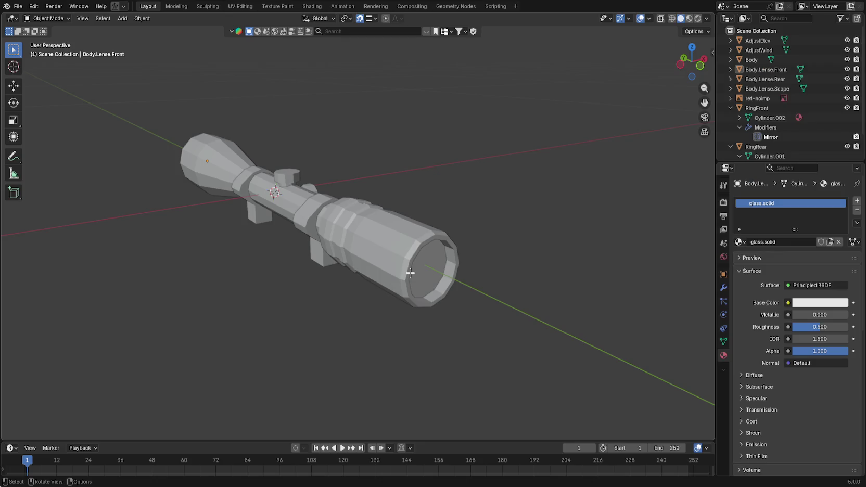
Step: Apply all transforms on Body.Lense.Scope and save hunting_scope.blend
{"action": "left_click", "coordinate": [775, 88]}
{"action": "key", "text": "ctrl+a"}
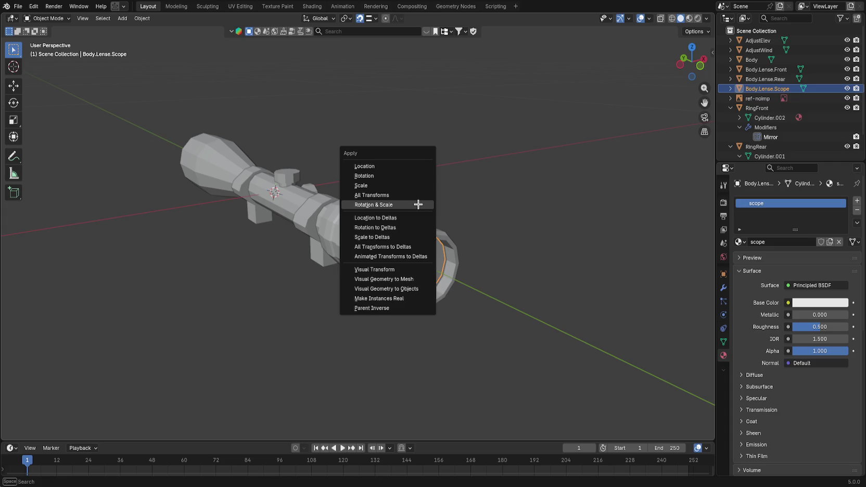
{"action": "left_click", "coordinate": [415, 195]}
{"action": "key", "text": "ctrl+s"}
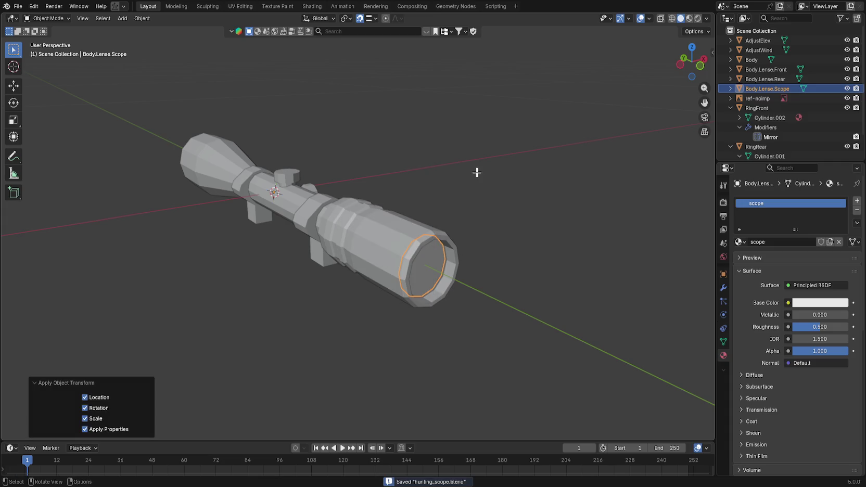
{"action": "key", "text": "alt+Tab"}
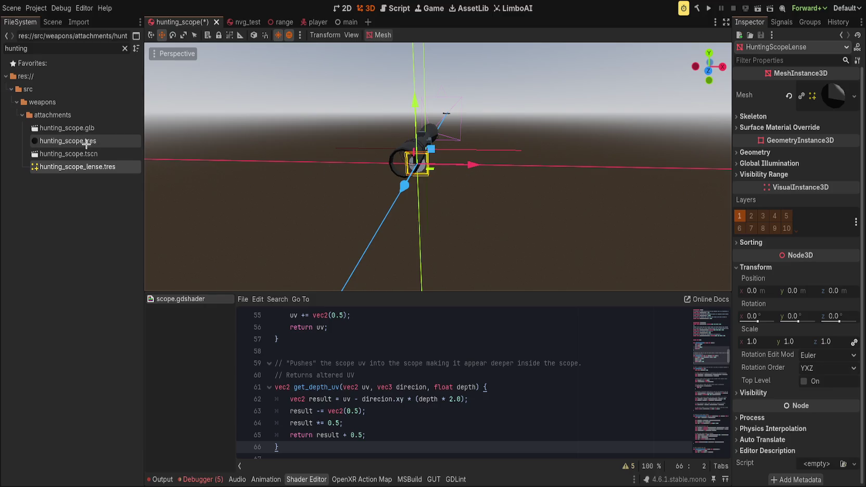
Step: Delete the old lens node and add a fresh HuntingScopeLense at the origin
{"action": "left_click", "coordinate": [83, 129]}
{"action": "left_click", "coordinate": [82, 21]}
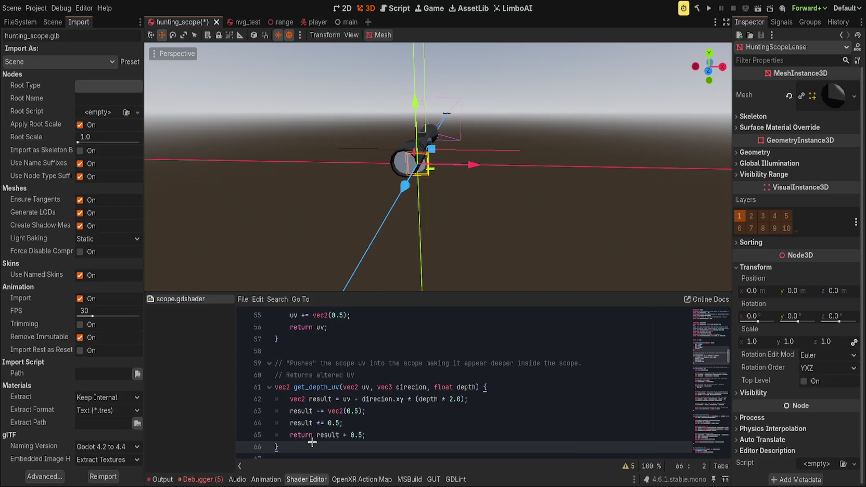
{"action": "left_click", "coordinate": [52, 21]}
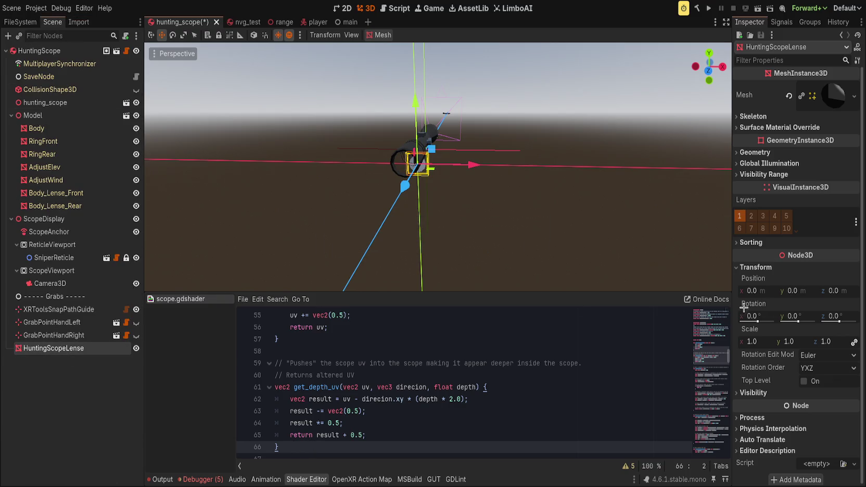
{"action": "left_click", "coordinate": [90, 367]}
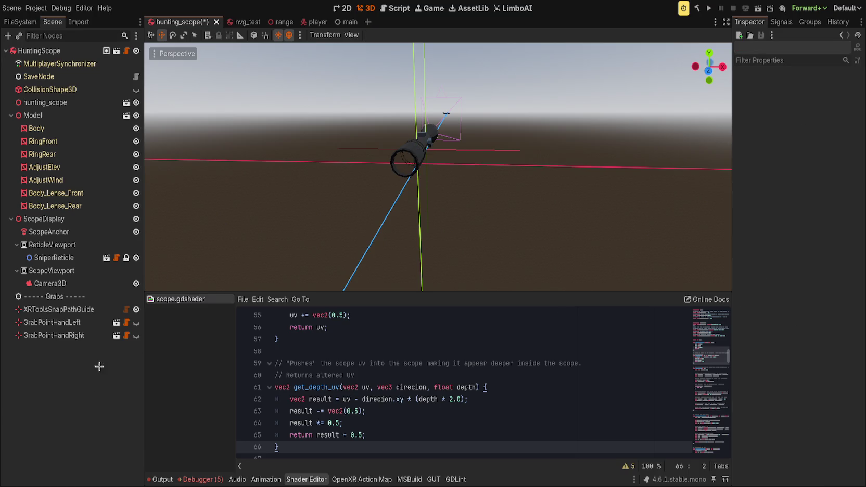
{"action": "left_click", "coordinate": [21, 22]}
{"action": "left_click_drag", "start_coordinate": [69, 167], "coordinate": [253, 180]}
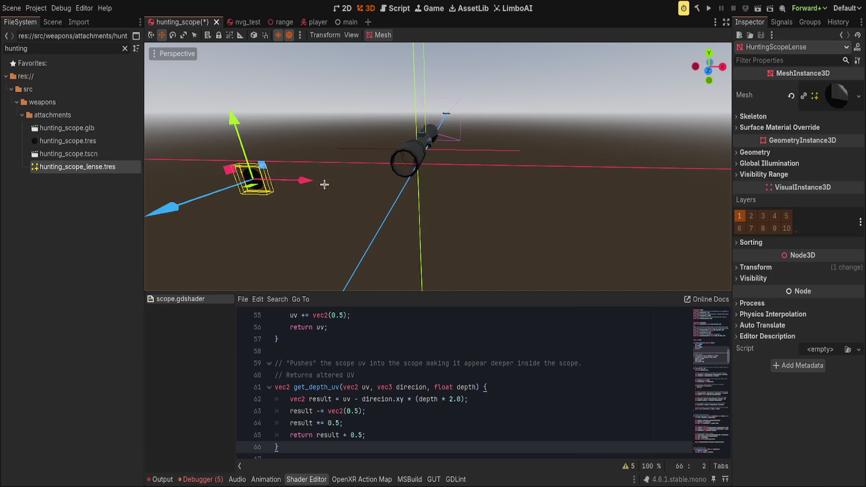
{"action": "left_click", "coordinate": [769, 265]}
{"action": "left_click", "coordinate": [851, 279]}
{"action": "key", "text": "f"}
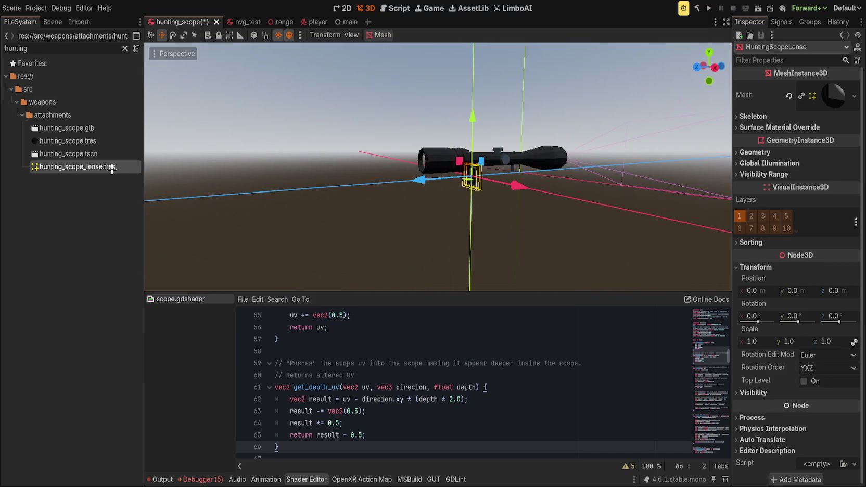
Step: Inspect the lens mesh's surface, then reimport the updated hunting_scope.glb
{"action": "left_click", "coordinate": [112, 167]}
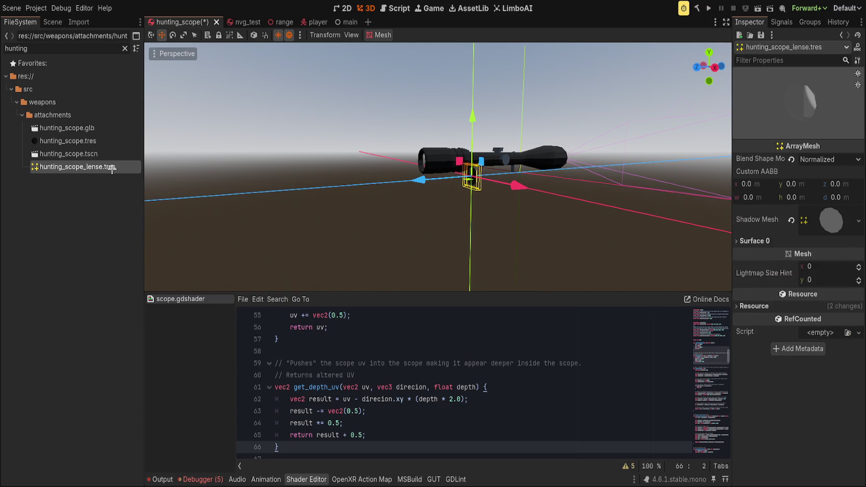
{"action": "left_click", "coordinate": [753, 241]}
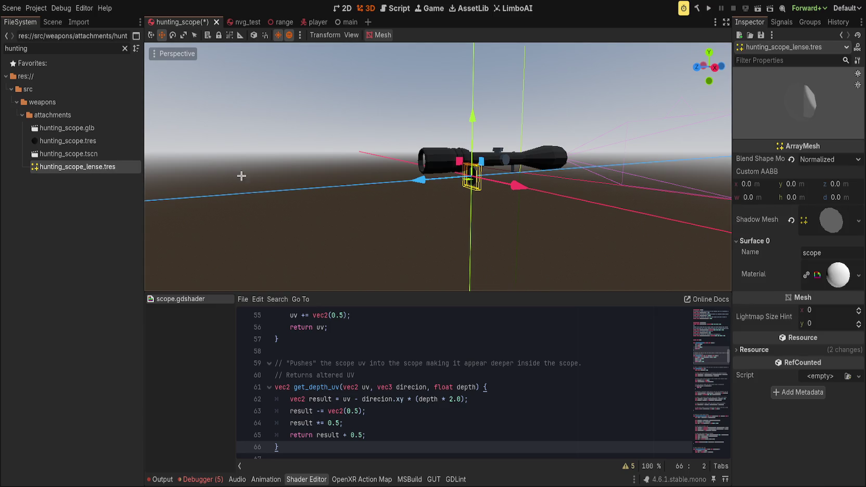
{"action": "left_click", "coordinate": [51, 22]}
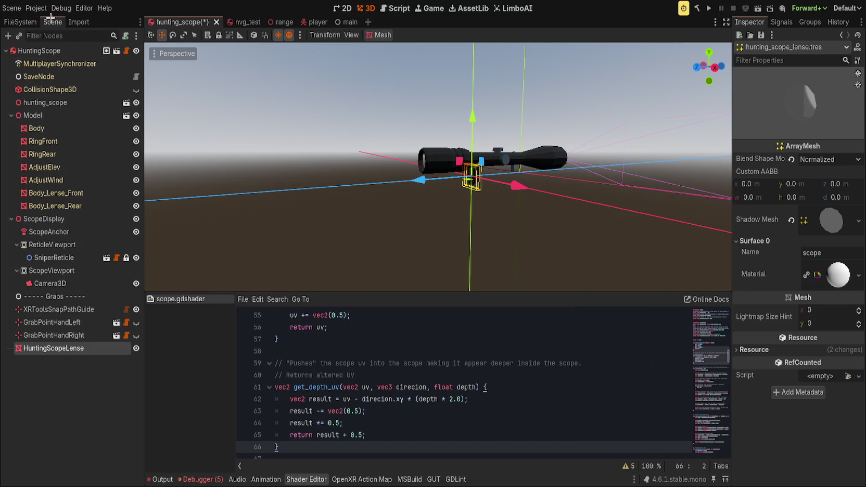
{"action": "left_click", "coordinate": [78, 24]}
{"action": "left_click", "coordinate": [21, 22]}
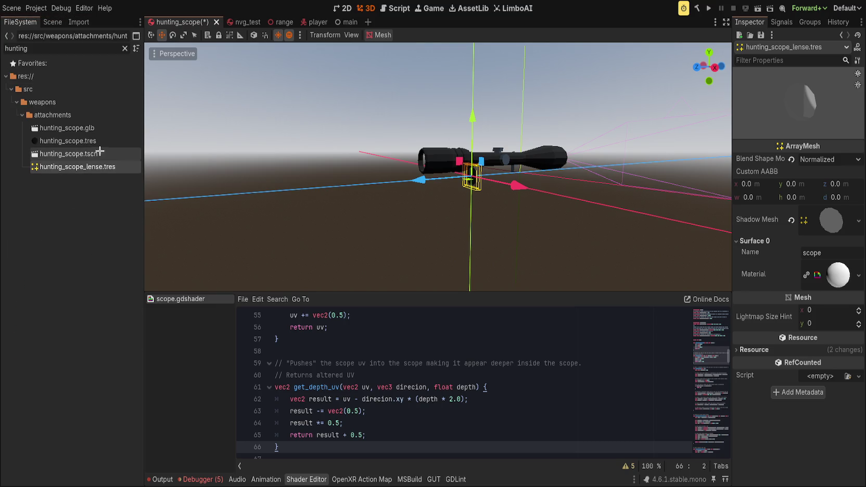
{"action": "left_click", "coordinate": [42, 128]}
{"action": "left_click", "coordinate": [79, 22]}
{"action": "left_click", "coordinate": [44, 474]}
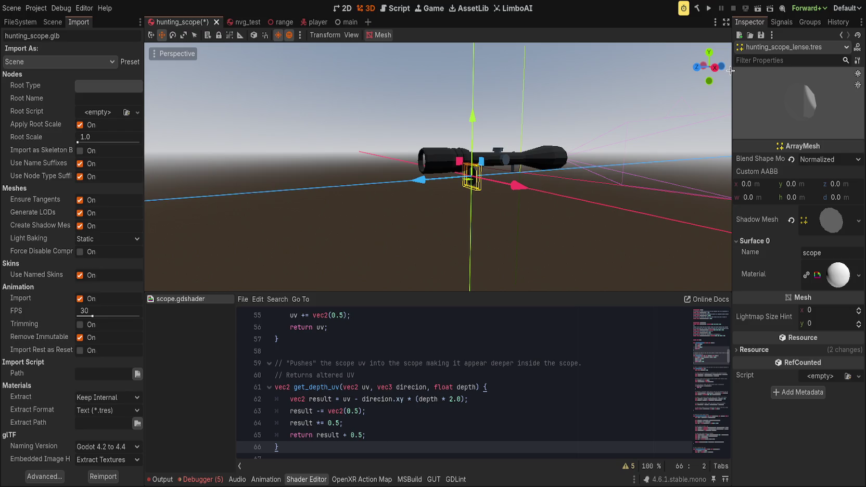
Step: Orbit around the scope and show Body.Lense.Scope's Object transform values
{"action": "left_click_drag", "start_coordinate": [281, 245], "coordinate": [405, 234]}
{"action": "scroll", "coordinate": [455, 206], "scroll_direction": "up", "scroll_amount": 2}
{"action": "mouse_move", "coordinate": [455, 206]}
{"action": "left_mouse_down"}
{"action": "mouse_move", "coordinate": [541, 193]}
{"action": "mouse_move", "coordinate": [551, 175]}
{"action": "mouse_move", "coordinate": [469, 135]}
{"action": "left_mouse_up"}
{"action": "left_click", "coordinate": [438, 110]}
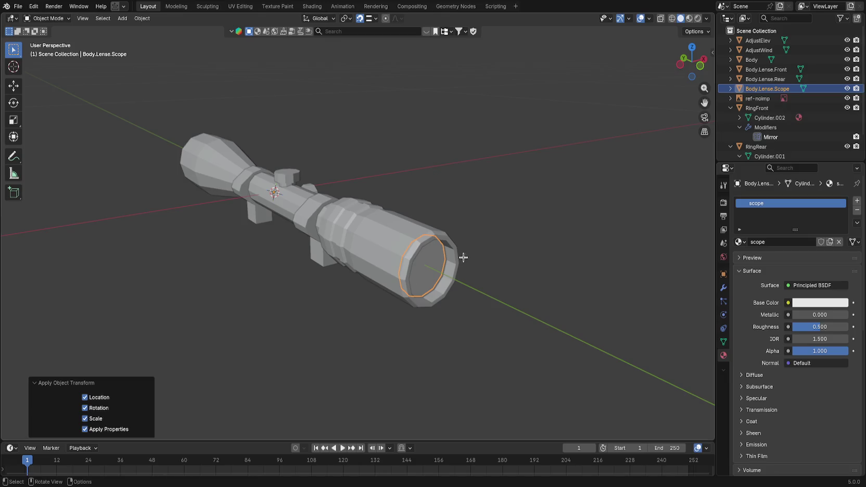
{"action": "left_click", "coordinate": [723, 274]}
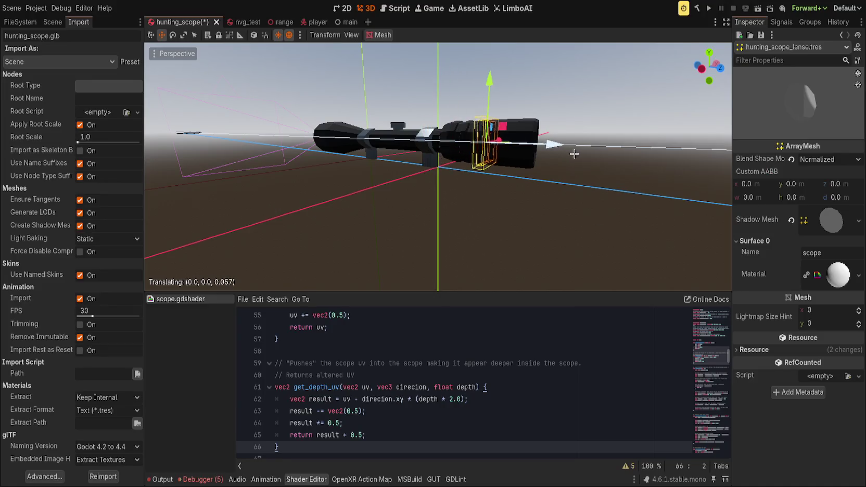
Step: In Front view, slide HuntingScopeLense along Z into the scope tube
{"action": "scroll", "coordinate": [449, 104], "scroll_direction": "up", "scroll_amount": 5}
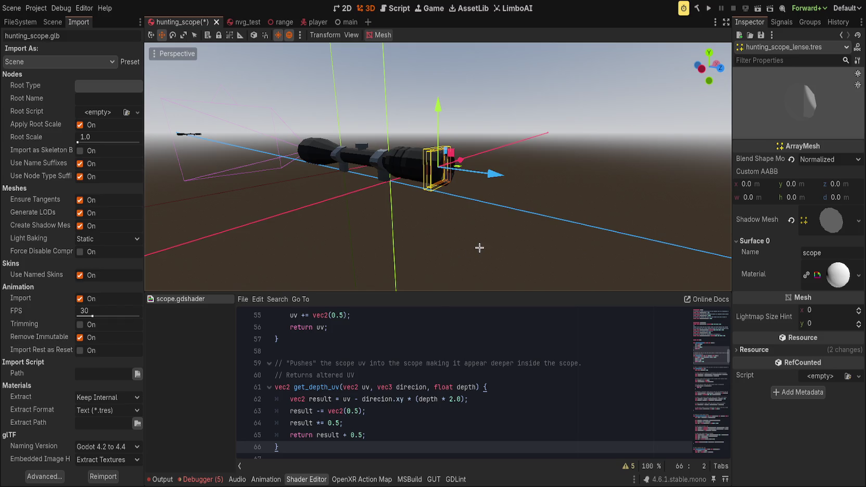
{"action": "key", "text": "KP_1"}
{"action": "scroll", "coordinate": [371, 142], "scroll_direction": "up", "scroll_amount": 6}
{"action": "mouse_move", "coordinate": [371, 141]}
{"action": "left_mouse_down"}
{"action": "mouse_move", "coordinate": [514, 200]}
{"action": "mouse_move", "coordinate": [526, 211]}
{"action": "mouse_move", "coordinate": [514, 225]}
{"action": "mouse_move", "coordinate": [506, 207]}
{"action": "left_mouse_up"}
{"action": "key", "text": "KP_1"}
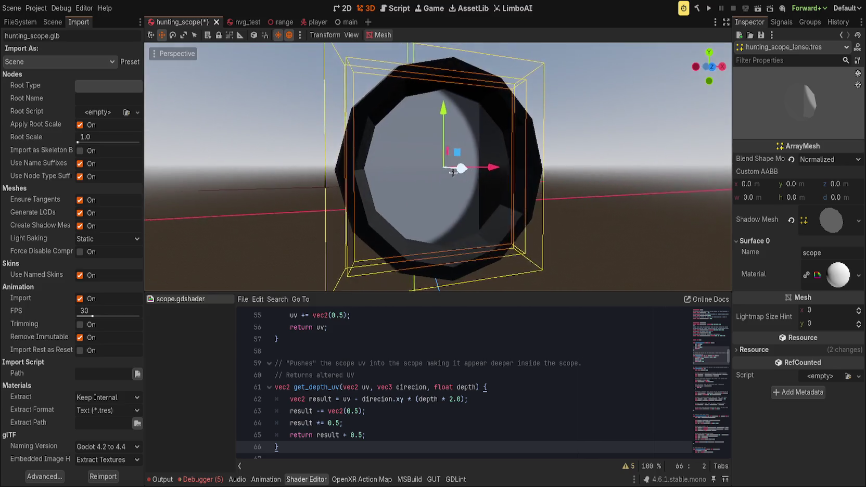
{"action": "left_click", "coordinate": [708, 62]}
{"action": "left_click_drag", "start_coordinate": [438, 107], "coordinate": [441, 108]}
{"action": "key", "text": "ctrl+z"}
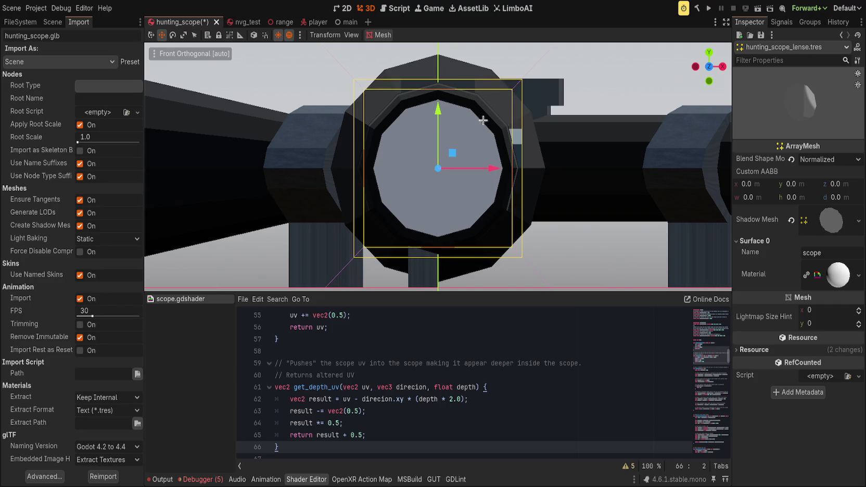
Step: Adjust the lens height so it sits at 0.0, 0.029, 0.092 inside the tube
{"action": "left_click", "coordinate": [525, 118]}
{"action": "left_click", "coordinate": [441, 151]}
{"action": "left_click_drag", "start_coordinate": [439, 108], "coordinate": [438, 110]}
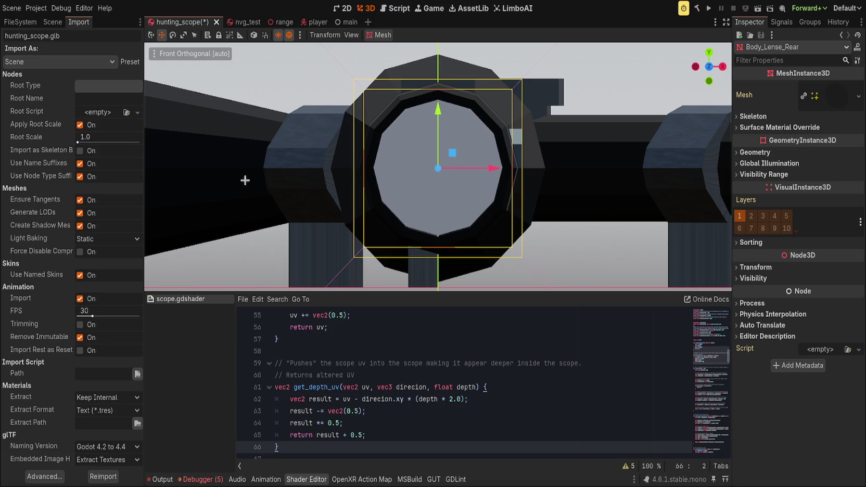
{"action": "left_click", "coordinate": [52, 22]}
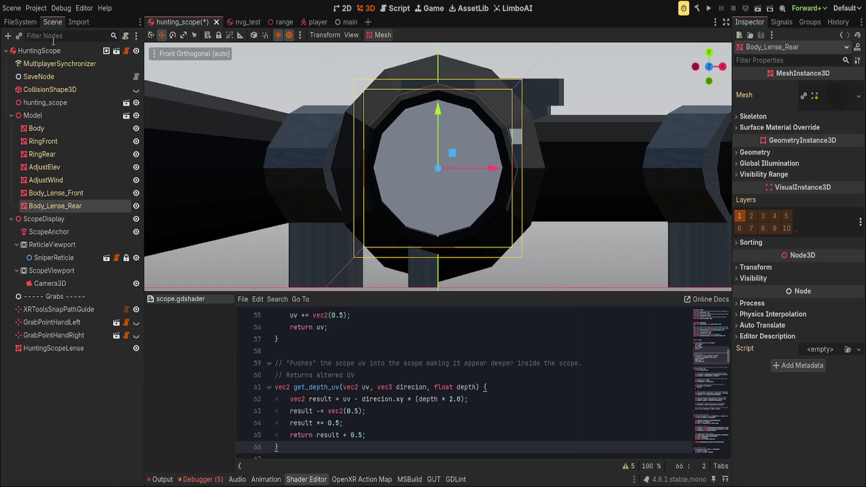
{"action": "left_click", "coordinate": [70, 193]}
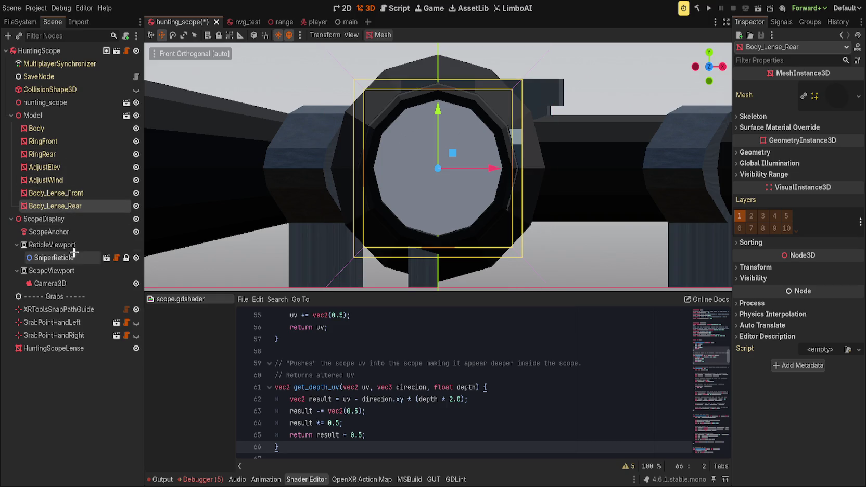
{"action": "left_click", "coordinate": [54, 348]}
{"action": "left_click_drag", "start_coordinate": [439, 108], "coordinate": [447, 108]}
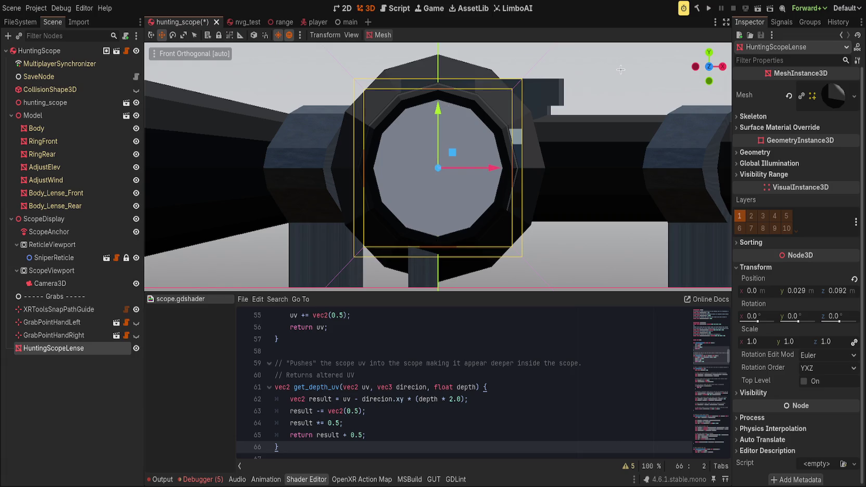
Step: Reparent HuntingScopeLense under ScopeDisplay in the Scene dock
{"action": "left_click", "coordinate": [573, 116]}
{"action": "scroll", "coordinate": [551, 176], "scroll_direction": "up", "scroll_amount": 5}
{"action": "mouse_move", "coordinate": [522, 174]}
{"action": "left_mouse_down"}
{"action": "mouse_move", "coordinate": [547, 146]}
{"action": "mouse_move", "coordinate": [539, 166]}
{"action": "mouse_move", "coordinate": [411, 231]}
{"action": "mouse_move", "coordinate": [488, 231]}
{"action": "mouse_move", "coordinate": [419, 213]}
{"action": "left_mouse_up"}
{"action": "scroll", "coordinate": [517, 170], "scroll_direction": "down", "scroll_amount": 5}
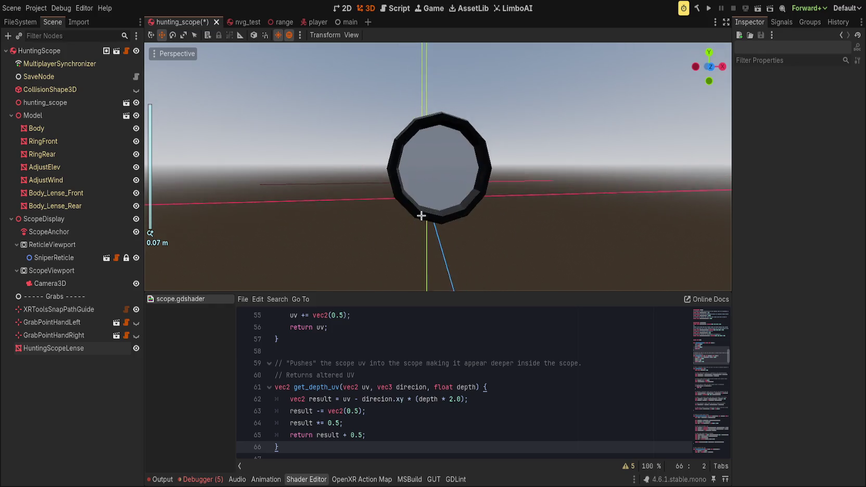
{"action": "scroll", "coordinate": [419, 213], "scroll_direction": "down", "scroll_amount": 2}
{"action": "left_click", "coordinate": [69, 353]}
{"action": "mouse_move", "coordinate": [52, 349]}
{"action": "left_mouse_down"}
{"action": "mouse_move", "coordinate": [73, 216]}
{"action": "mouse_move", "coordinate": [73, 240]}
{"action": "left_mouse_up"}
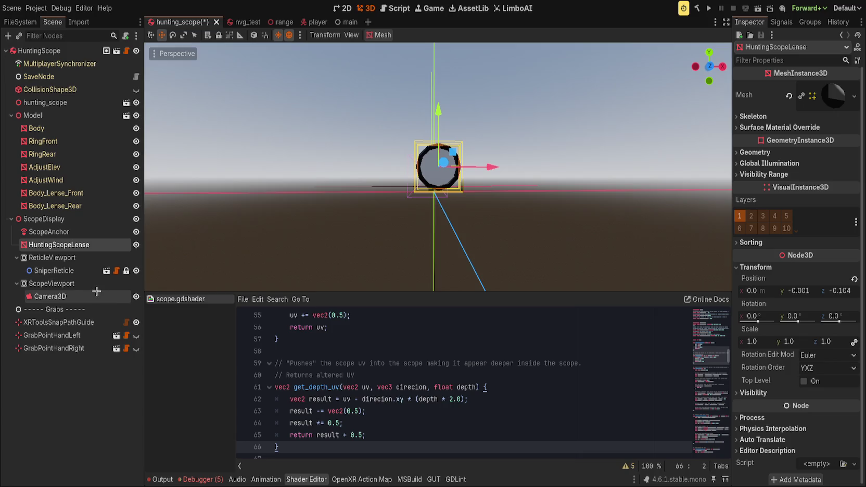
Step: Revert the lens material's Shadow Enable value to 1
{"action": "scroll", "coordinate": [489, 223], "scroll_direction": "up", "scroll_amount": 2}
{"action": "left_click_drag", "start_coordinate": [447, 225], "coordinate": [536, 226]}
{"action": "scroll", "coordinate": [536, 226], "scroll_direction": "up", "scroll_amount": 4}
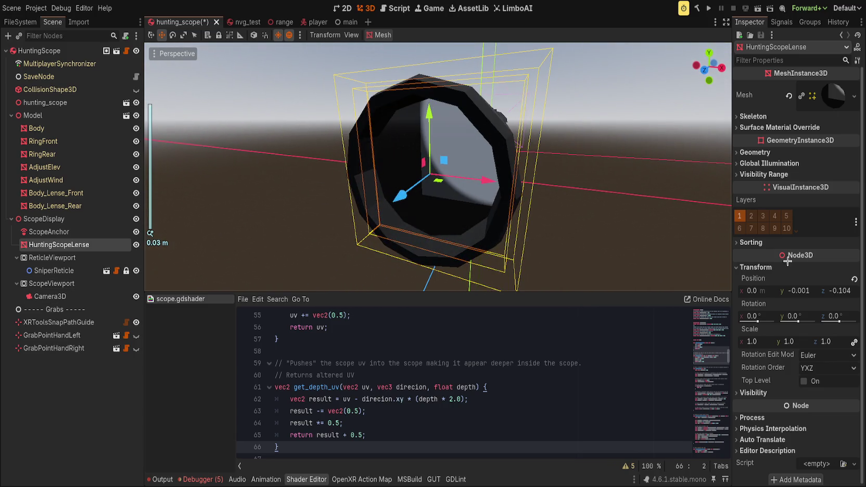
{"action": "left_click", "coordinate": [833, 96]}
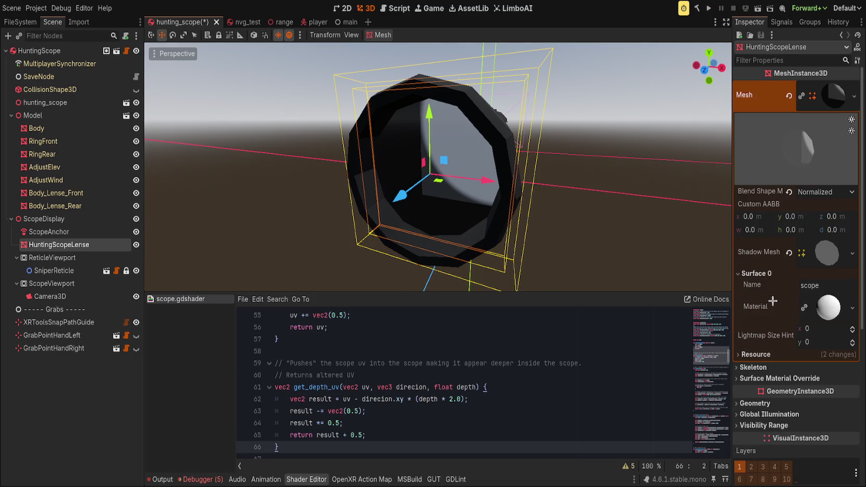
{"action": "left_click", "coordinate": [832, 311]}
{"action": "scroll", "coordinate": [830, 333], "scroll_direction": "down", "scroll_amount": 5}
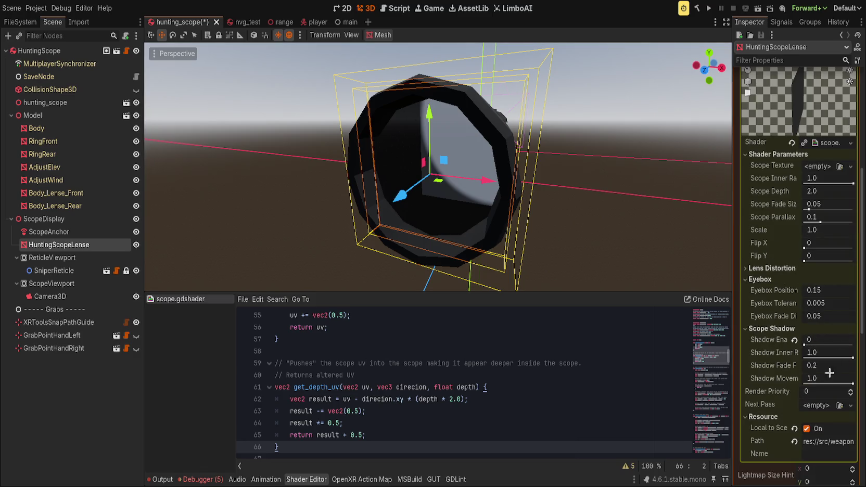
{"action": "left_click", "coordinate": [794, 340]}
Step: Browse the scope.gdshader code and place the caret at the end of line 65
{"action": "scroll", "coordinate": [628, 195], "scroll_direction": "down", "scroll_amount": 5}
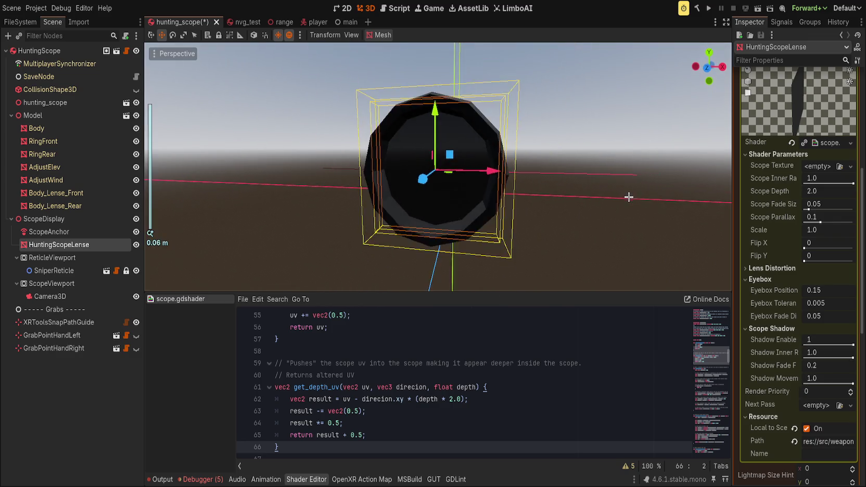
{"action": "scroll", "coordinate": [598, 187], "scroll_direction": "down", "scroll_amount": 4}
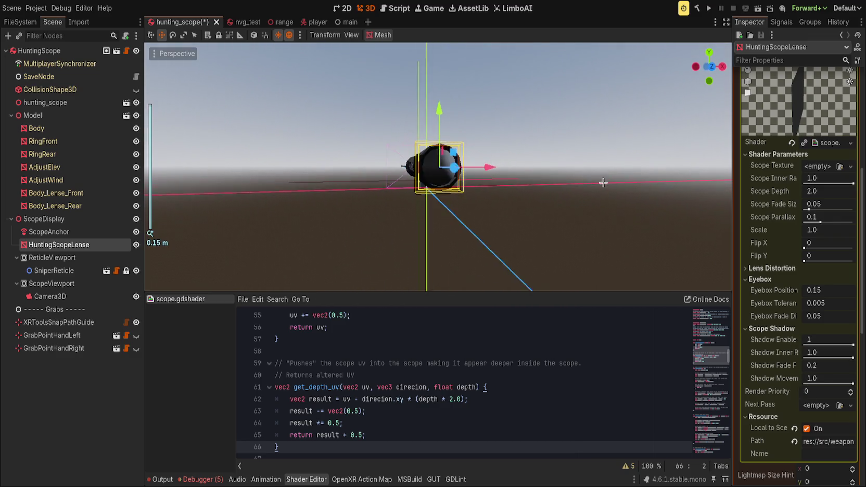
{"action": "mouse_move", "coordinate": [587, 180]}
{"action": "left_mouse_down"}
{"action": "mouse_move", "coordinate": [506, 174]}
{"action": "mouse_move", "coordinate": [609, 196]}
{"action": "mouse_move", "coordinate": [532, 188]}
{"action": "mouse_move", "coordinate": [632, 189]}
{"action": "mouse_move", "coordinate": [512, 189]}
{"action": "mouse_move", "coordinate": [566, 187]}
{"action": "mouse_move", "coordinate": [539, 187]}
{"action": "mouse_move", "coordinate": [582, 183]}
{"action": "mouse_move", "coordinate": [606, 169]}
{"action": "mouse_move", "coordinate": [539, 213]}
{"action": "mouse_move", "coordinate": [556, 240]}
{"action": "mouse_move", "coordinate": [487, 233]}
{"action": "mouse_move", "coordinate": [528, 222]}
{"action": "left_mouse_up"}
{"action": "scroll", "coordinate": [566, 187], "scroll_direction": "up", "scroll_amount": 3}
{"action": "scroll", "coordinate": [567, 204], "scroll_direction": "down", "scroll_amount": 3}
{"action": "scroll", "coordinate": [540, 212], "scroll_direction": "up", "scroll_amount": 5}
{"action": "scroll", "coordinate": [490, 230], "scroll_direction": "up", "scroll_amount": 1}
{"action": "scroll", "coordinate": [491, 233], "scroll_direction": "down", "scroll_amount": 2}
{"action": "scroll", "coordinate": [487, 232], "scroll_direction": "up", "scroll_amount": 1}
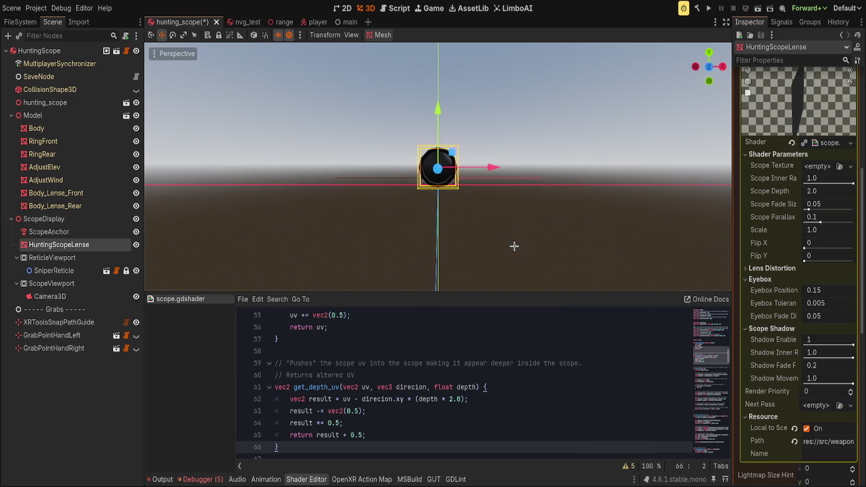
{"action": "scroll", "coordinate": [442, 398], "scroll_direction": "down", "scroll_amount": 1}
{"action": "left_click", "coordinate": [442, 398]}
{"action": "scroll", "coordinate": [443, 400], "scroll_direction": "down", "scroll_amount": 2}
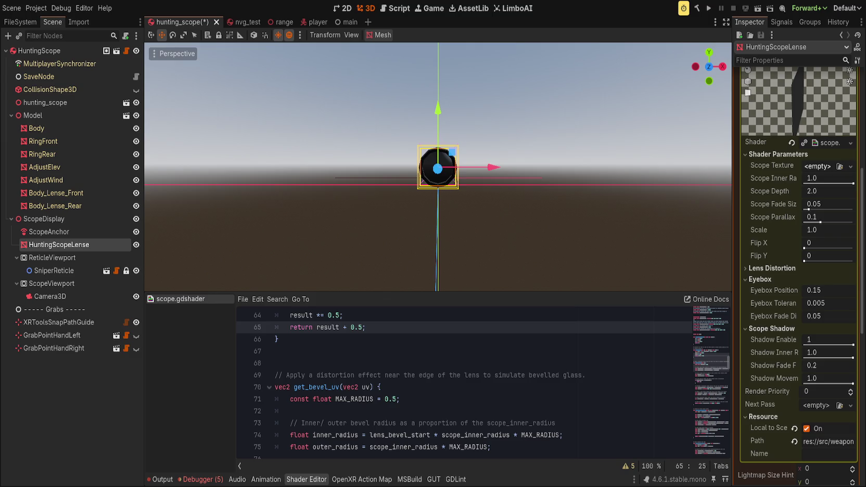
Step: Enlarge the code area and locate the get_depth_uv function in scope.gdshader
{"action": "left_click", "coordinate": [419, 269]}
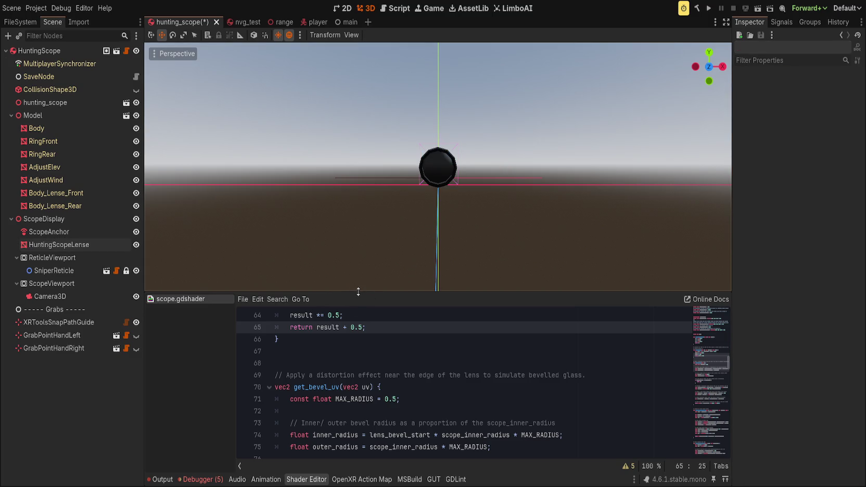
{"action": "left_click_drag", "start_coordinate": [359, 292], "coordinate": [359, 179]}
{"action": "left_click", "coordinate": [400, 287]}
{"action": "scroll", "coordinate": [400, 301], "scroll_direction": "up", "scroll_amount": 3}
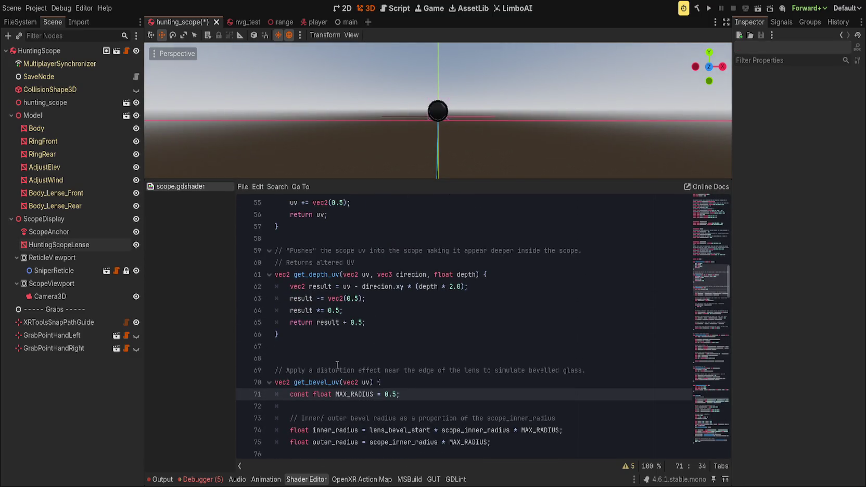
{"action": "double_click", "coordinate": [323, 275]}
{"action": "key", "text": "ctrl+c"}
{"action": "key", "text": "ctrl+f"}
{"action": "scroll", "coordinate": [418, 357], "scroll_direction": "down", "scroll_amount": 20}
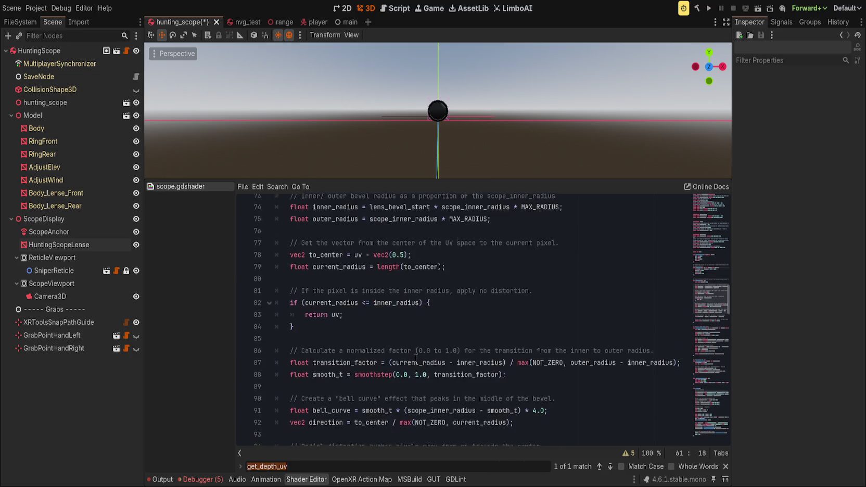
{"action": "scroll", "coordinate": [413, 358], "scroll_direction": "down", "scroll_amount": 12}
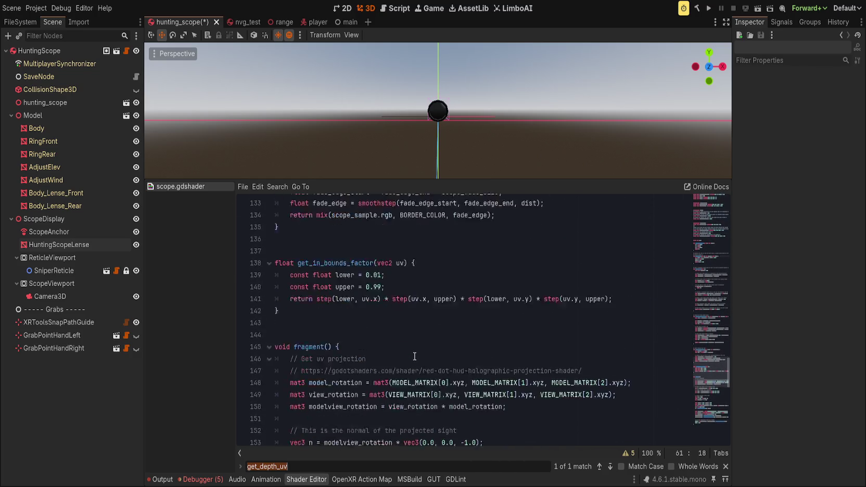
Step: Replace uv_scaled_centered with get_depth_uv on line 167
{"action": "left_click", "coordinate": [412, 358]}
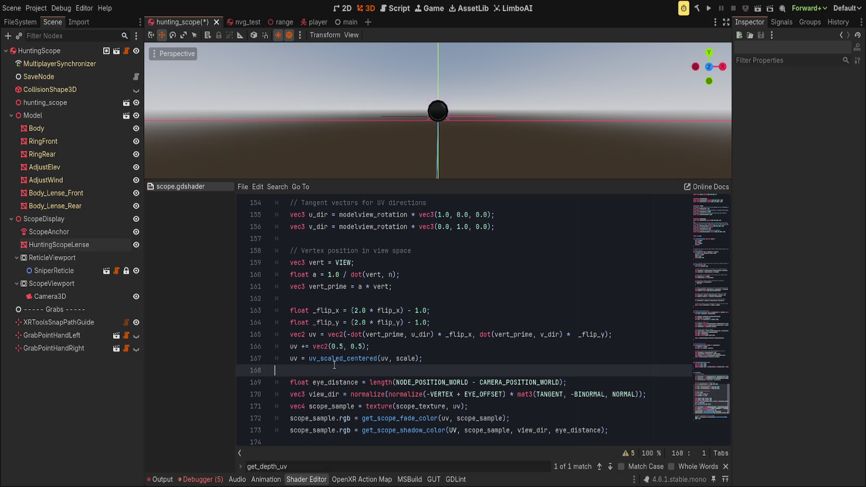
{"action": "double_click", "coordinate": [341, 358]}
{"action": "key", "text": "ctrl+v"}
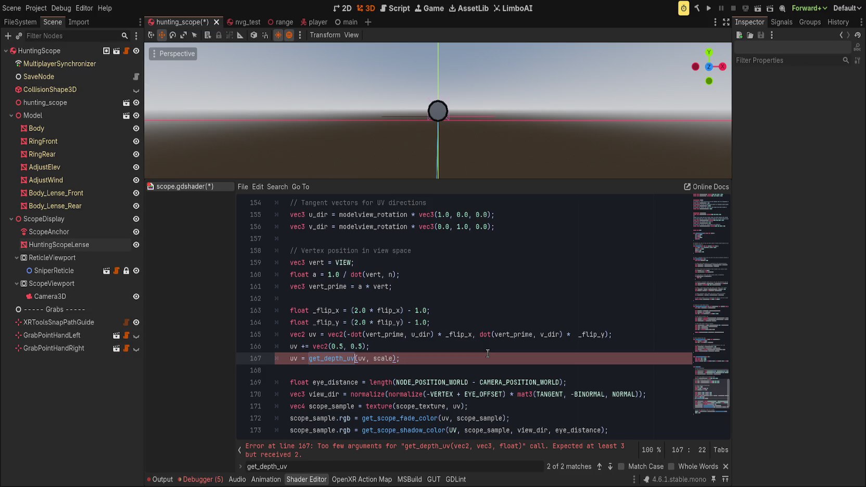
{"action": "left_click_drag", "start_coordinate": [487, 353], "coordinate": [389, 341]}
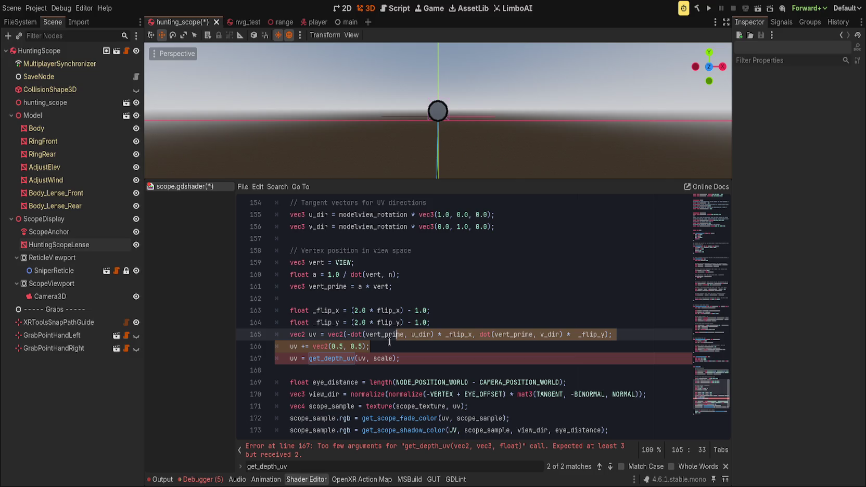
{"action": "left_click", "coordinate": [430, 374]}
{"action": "scroll", "coordinate": [430, 374], "scroll_direction": "up", "scroll_amount": 4}
{"action": "scroll", "coordinate": [436, 378], "scroll_direction": "down", "scroll_amount": 2}
{"action": "scroll", "coordinate": [436, 378], "scroll_direction": "down", "scroll_amount": 5}
{"action": "scroll", "coordinate": [439, 376], "scroll_direction": "up", "scroll_amount": 2}
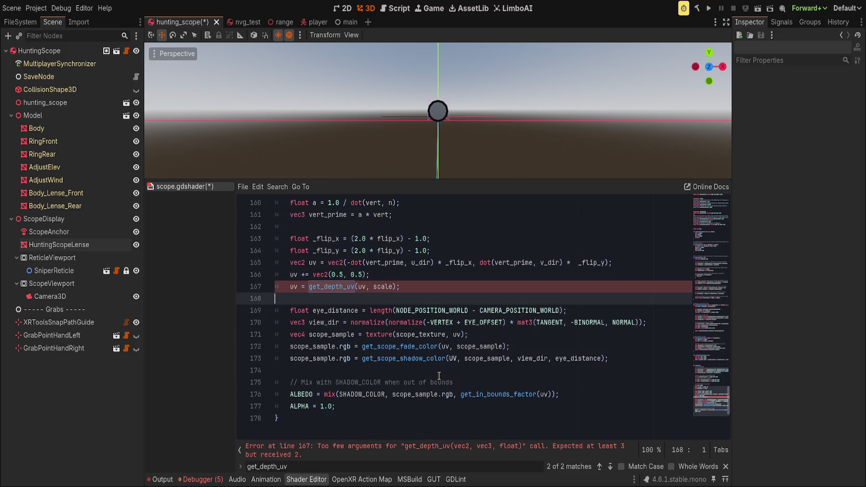
{"action": "scroll", "coordinate": [439, 376], "scroll_direction": "up", "scroll_amount": 1}
Step: Change the call's arguments to (uv, view, scope_depth)
{"action": "left_click", "coordinate": [392, 322]}
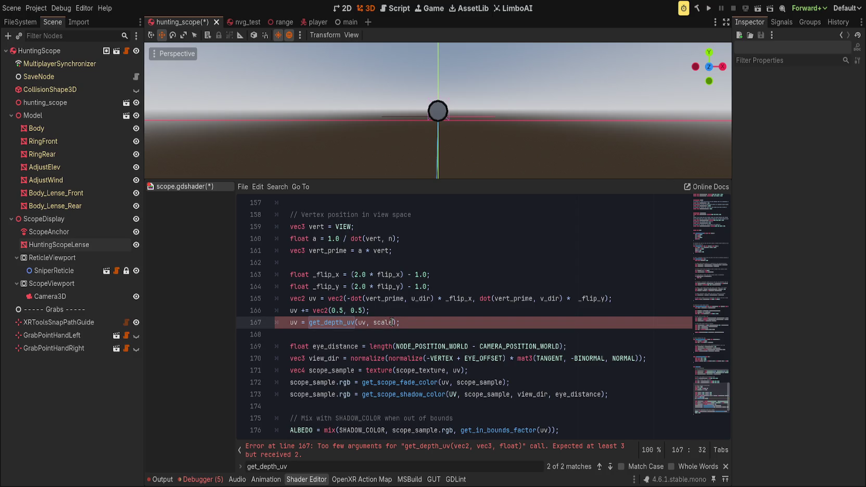
{"action": "type", "text": ","}
{"action": "key", "text": "BackSpace"}
{"action": "key", "text": "BackSpace"}
{"action": "key", "text": "BackSpace"}
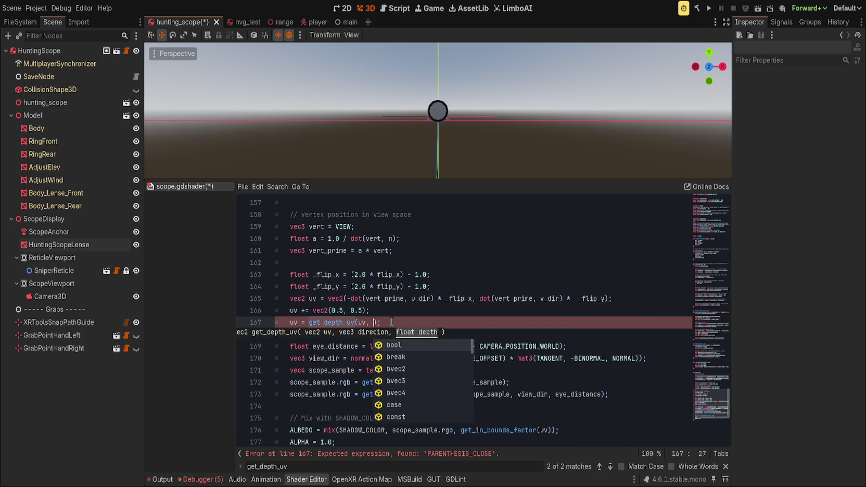
{"action": "type", "text": "view_d"}
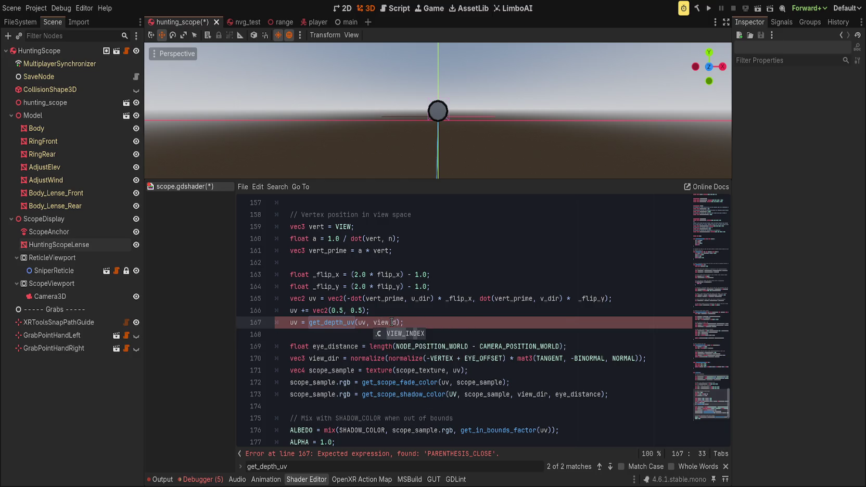
{"action": "key", "text": "BackSpace"}
{"action": "key", "text": "BackSpace"}
{"action": "type", "text": ","}
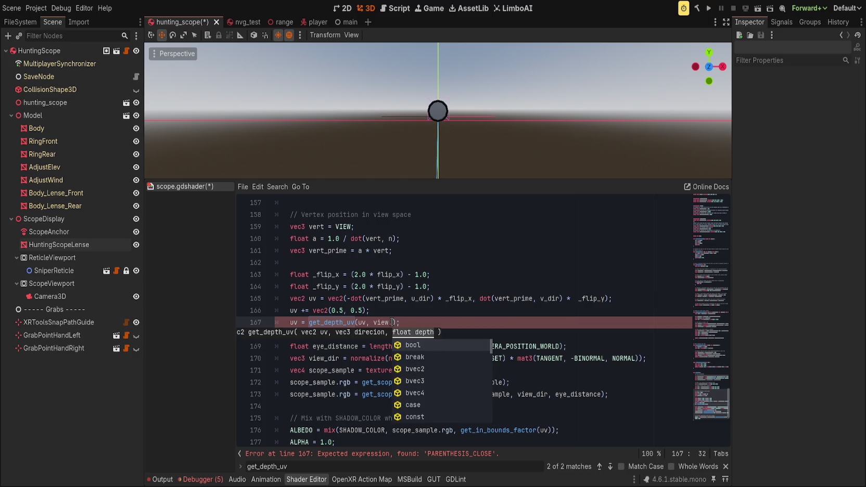
{"action": "type", "text": " view_depth"}
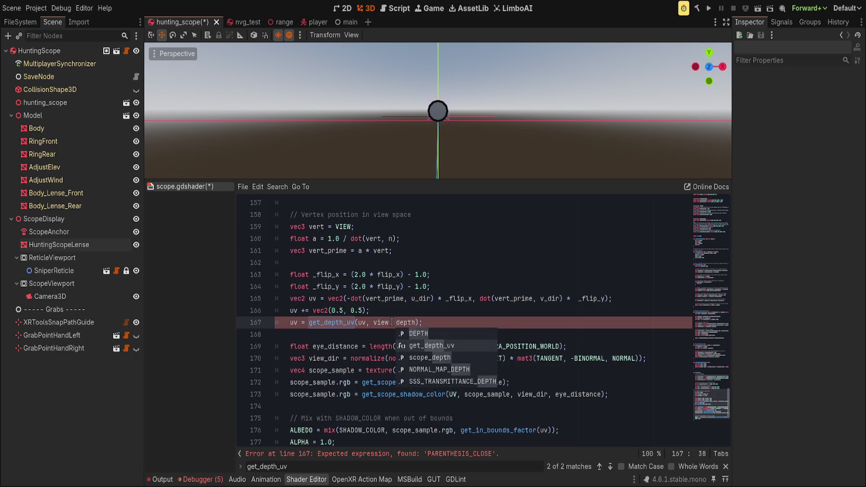
{"action": "key", "text": "Down"}
{"action": "key", "text": "Return"}
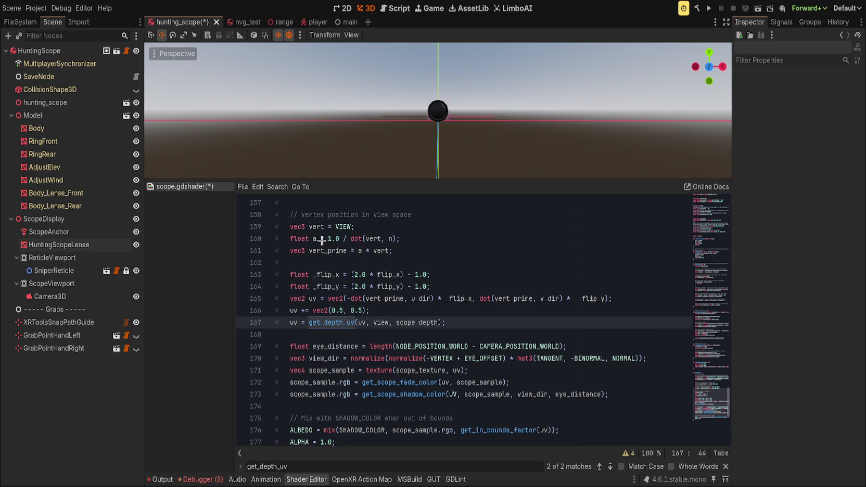
Step: Review the code around line 167 and close the search bar
{"action": "left_click", "coordinate": [387, 322]}
{"action": "scroll", "coordinate": [444, 288], "scroll_direction": "up", "scroll_amount": 7}
{"action": "scroll", "coordinate": [444, 287], "scroll_direction": "up", "scroll_amount": 7}
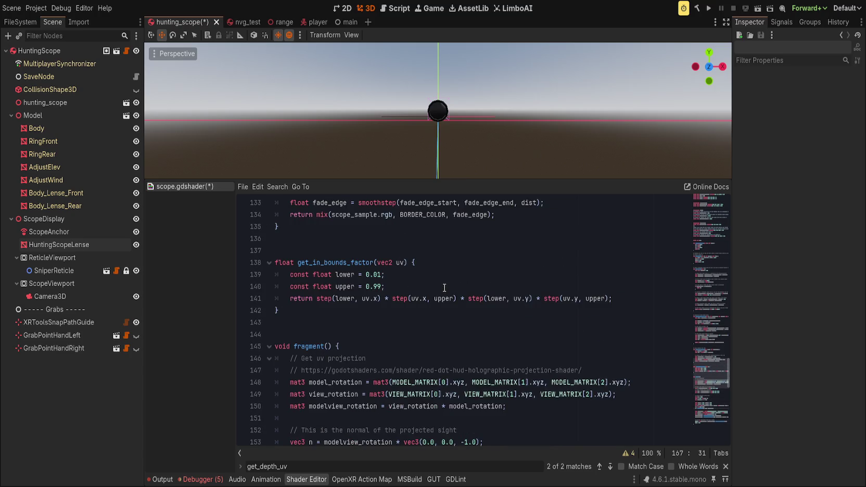
{"action": "scroll", "coordinate": [442, 285], "scroll_direction": "up", "scroll_amount": 13}
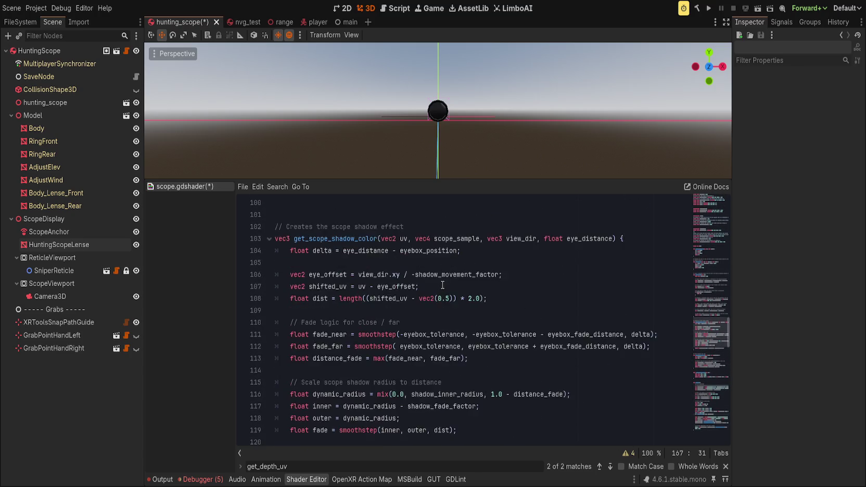
{"action": "scroll", "coordinate": [451, 290], "scroll_direction": "down", "scroll_amount": 11}
{"action": "scroll", "coordinate": [451, 289], "scroll_direction": "down", "scroll_amount": 14}
{"action": "key", "text": "Escape"}
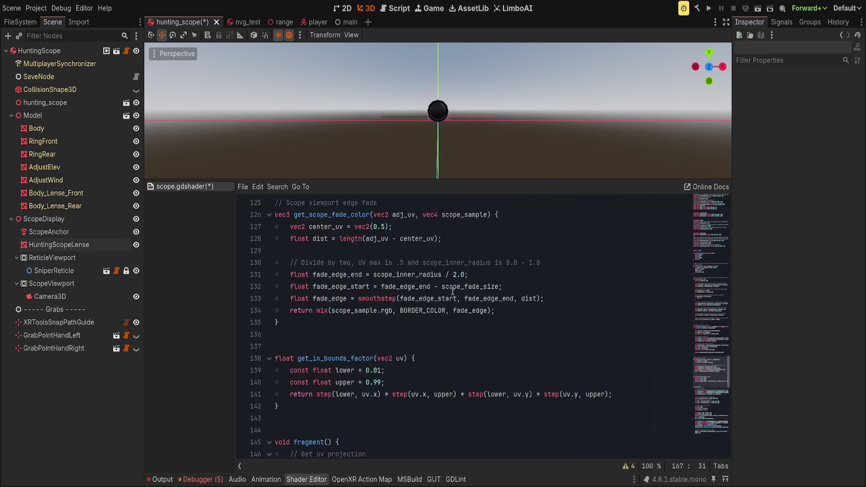
Step: Search for 'view' as a whole word and review the vertex code near lines 159–160
{"action": "key", "text": "ctrl+f"}
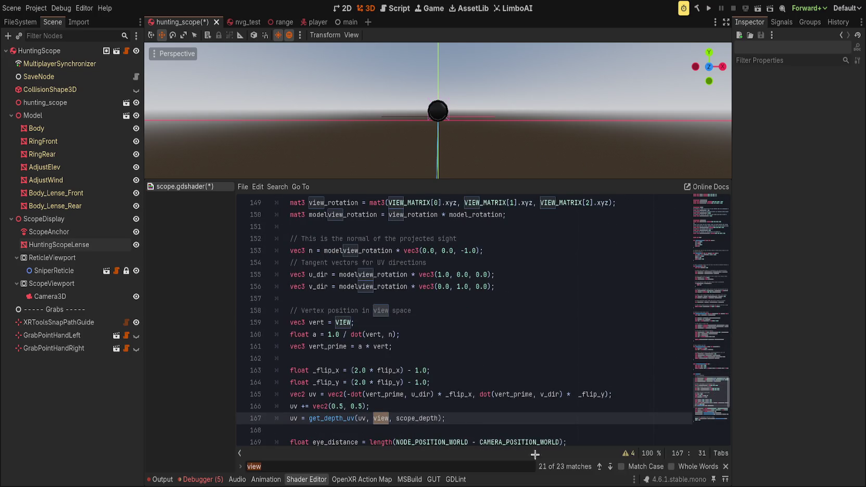
{"action": "left_click", "coordinate": [686, 468]}
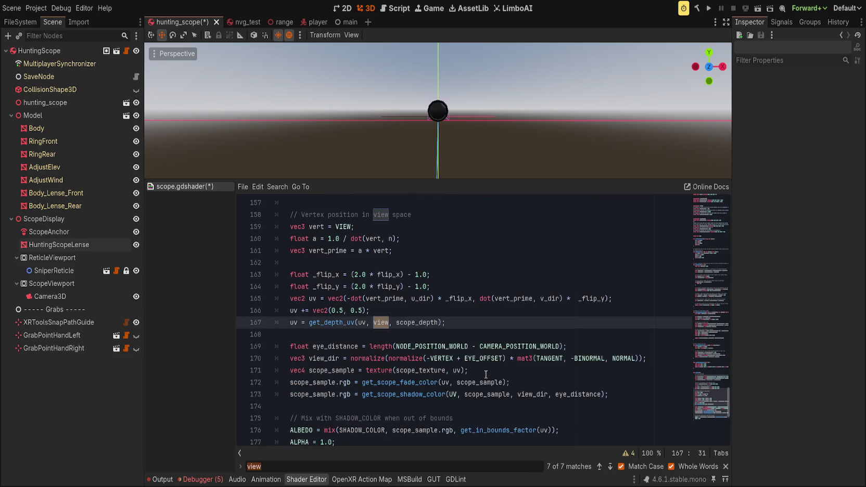
{"action": "scroll", "coordinate": [471, 371], "scroll_direction": "up", "scroll_amount": 2}
{"action": "left_click", "coordinate": [451, 359]}
{"action": "left_click", "coordinate": [306, 301]}
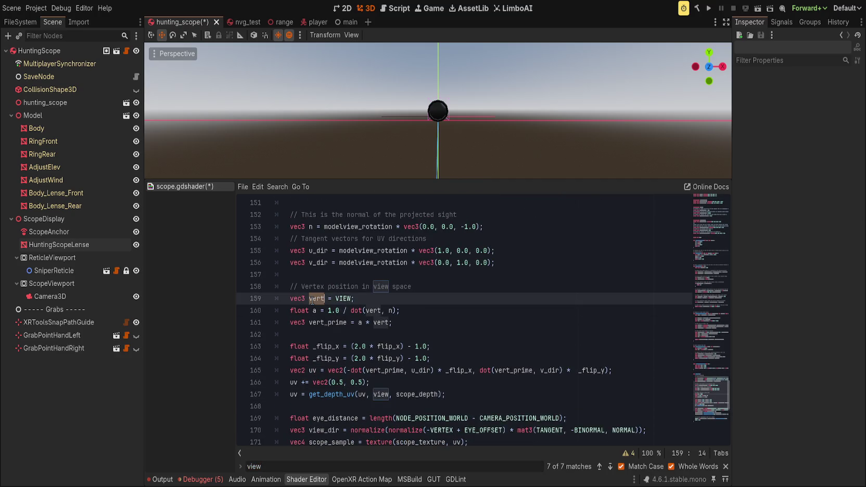
{"action": "left_click", "coordinate": [468, 311]}
{"action": "scroll", "coordinate": [466, 312], "scroll_direction": "up", "scroll_amount": 3}
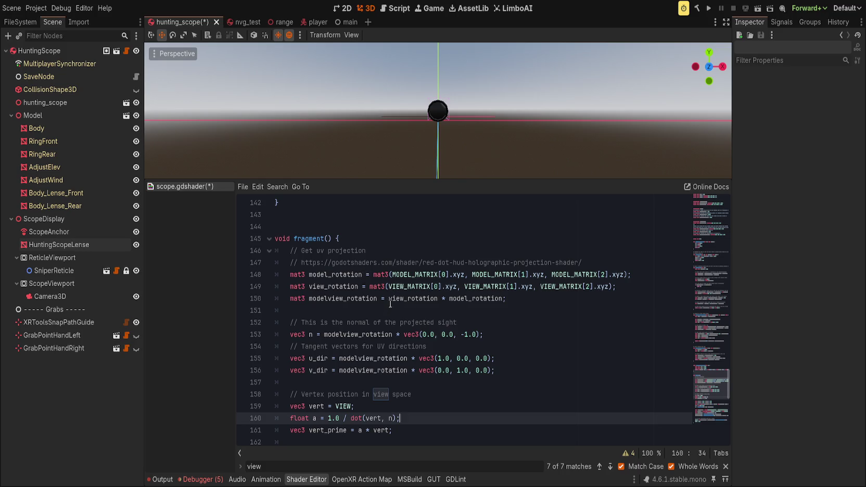
{"action": "scroll", "coordinate": [391, 307], "scroll_direction": "down", "scroll_amount": 4}
{"action": "scroll", "coordinate": [336, 308], "scroll_direction": "down", "scroll_amount": 1}
{"action": "scroll", "coordinate": [332, 316], "scroll_direction": "up", "scroll_amount": 3}
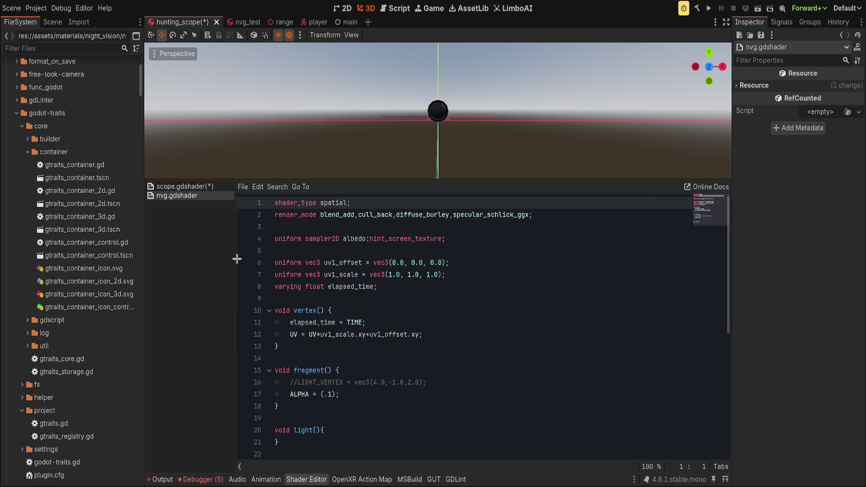
Step: Remove nvg.gdshader from the night_vision materials folder, leaving scope.gdshader open
{"action": "scroll", "coordinate": [96, 281], "scroll_direction": "down", "scroll_amount": 8}
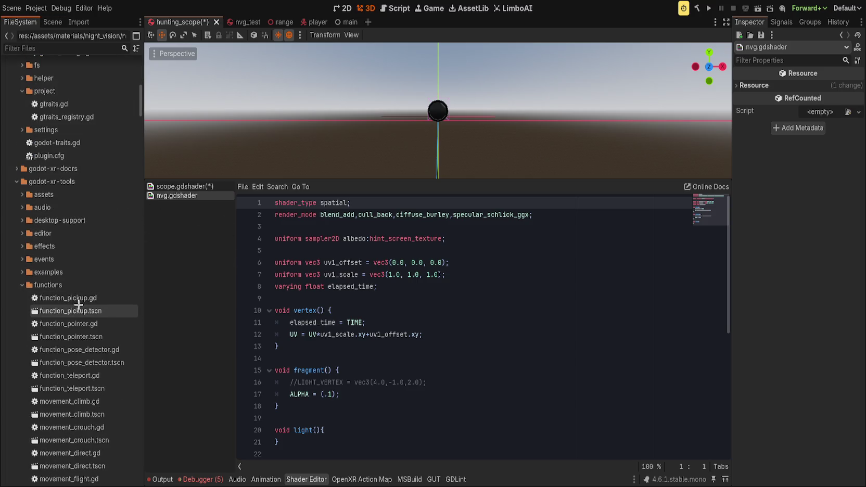
{"action": "scroll", "coordinate": [381, 255], "scroll_direction": "down", "scroll_amount": 2}
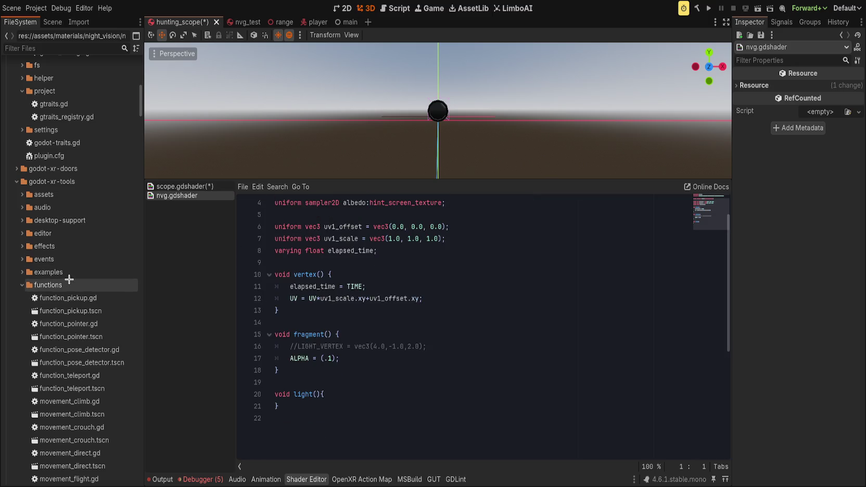
{"action": "scroll", "coordinate": [58, 323], "scroll_direction": "up", "scroll_amount": 10}
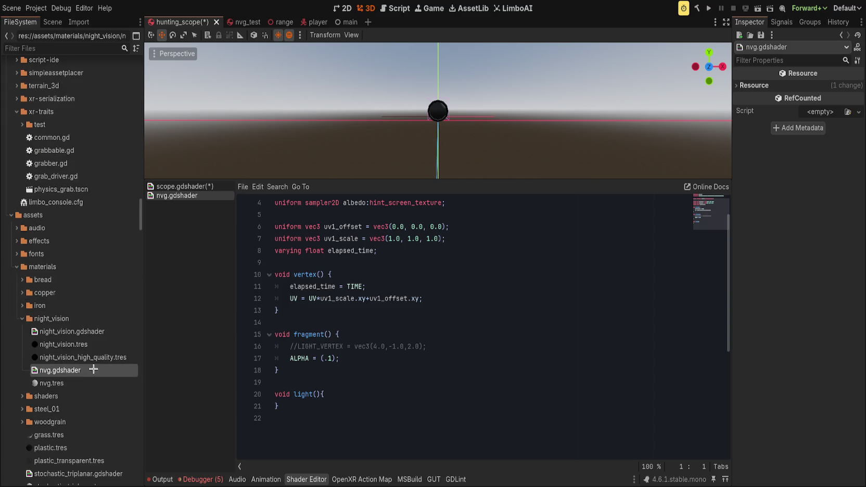
{"action": "key", "text": "ctrl+z"}
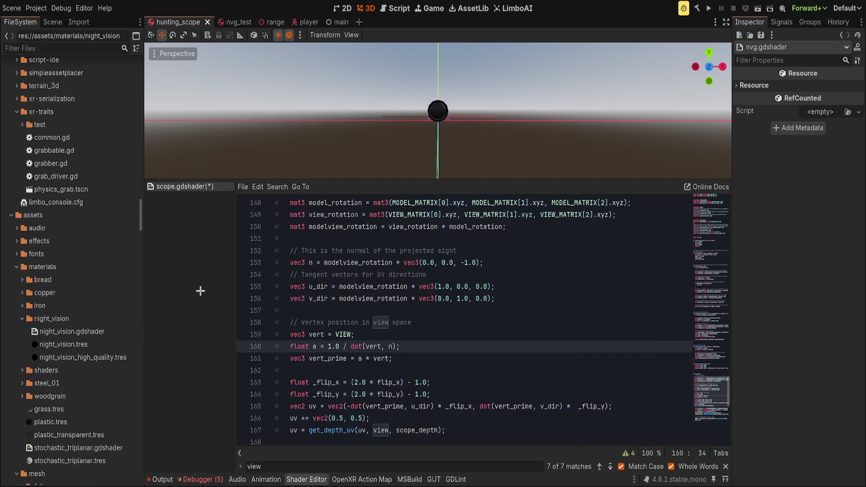
Step: Save the pending changes in scope.gdshader
{"action": "left_click", "coordinate": [102, 357]}
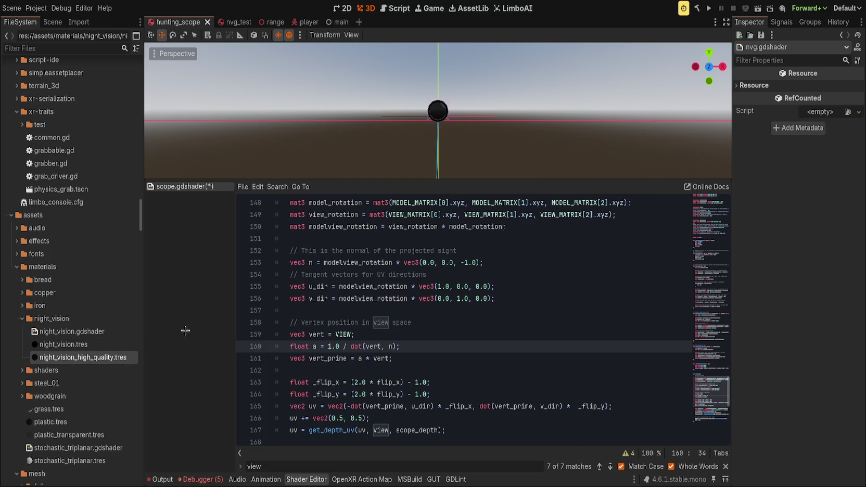
{"action": "left_click", "coordinate": [190, 185]}
{"action": "key", "text": "ctrl+s"}
Step: Delete the unused view_dir_local line and tube comments from night_vision.gdshader's fragment, then save
{"action": "left_click", "coordinate": [189, 196]}
{"action": "scroll", "coordinate": [724, 227], "scroll_direction": "down", "scroll_amount": 5}
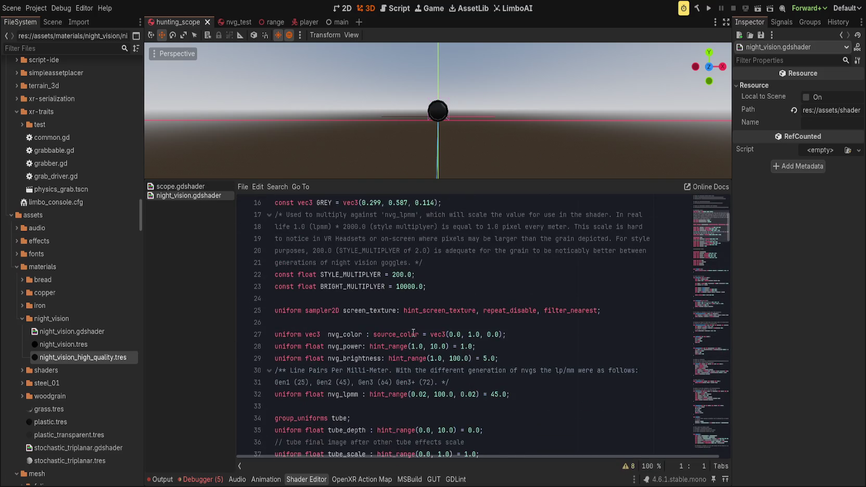
{"action": "scroll", "coordinate": [724, 227], "scroll_direction": "down", "scroll_amount": 20}
{"action": "scroll", "coordinate": [410, 343], "scroll_direction": "up", "scroll_amount": 4}
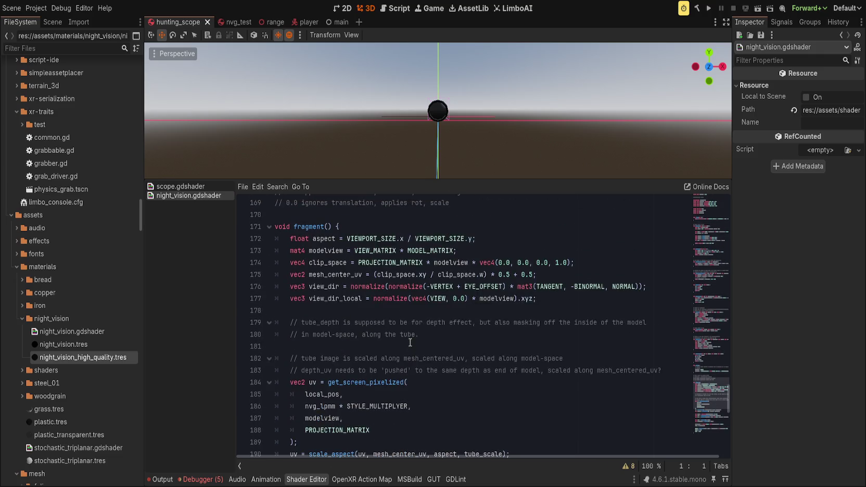
{"action": "left_click", "coordinate": [369, 286]}
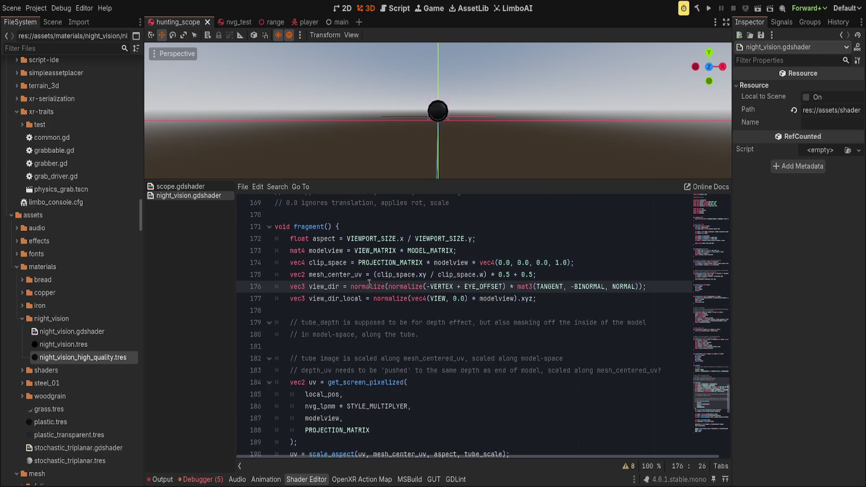
{"action": "double_click", "coordinate": [359, 298]}
{"action": "scroll", "coordinate": [369, 298], "scroll_direction": "up", "scroll_amount": 1}
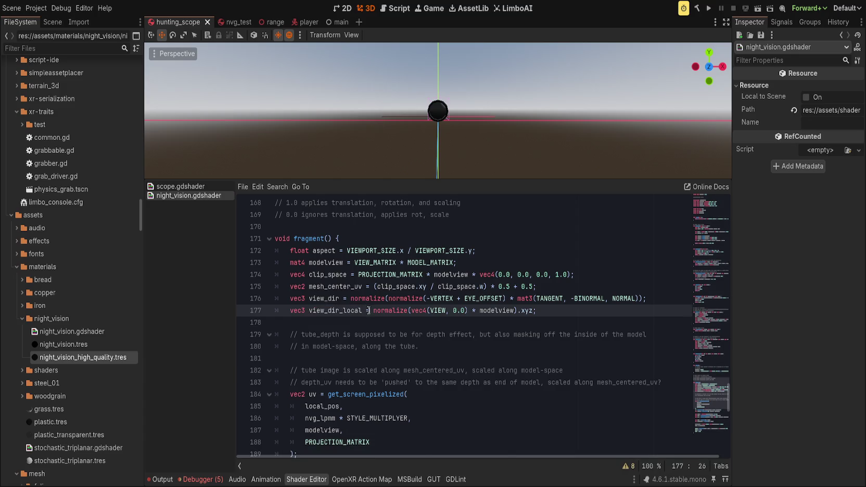
{"action": "triple_click", "coordinate": [343, 310]}
{"action": "key", "text": "BackSpace"}
{"action": "key", "text": "ctrl+shift+k"}
{"action": "key", "text": "ctrl+shift+k"}
{"action": "key", "text": "ctrl+shift+k"}
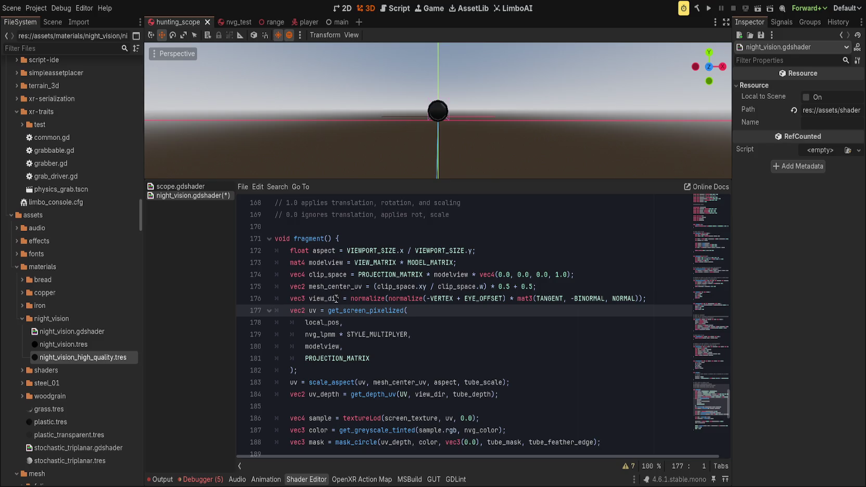
{"action": "key", "text": "Return"}
{"action": "key", "text": "ctrl+s"}
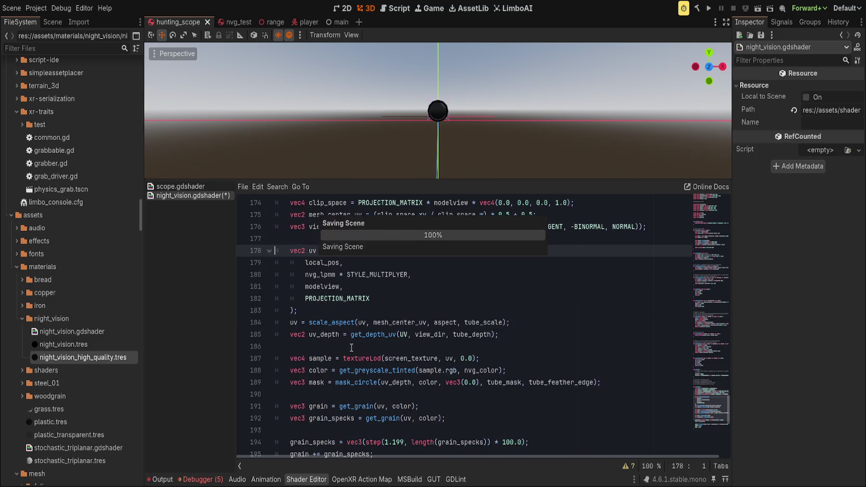
Step: Put the caret at the end of the view_dir line, then go back to scope.gdshader
{"action": "left_click", "coordinate": [321, 298]}
{"action": "left_click", "coordinate": [652, 298]}
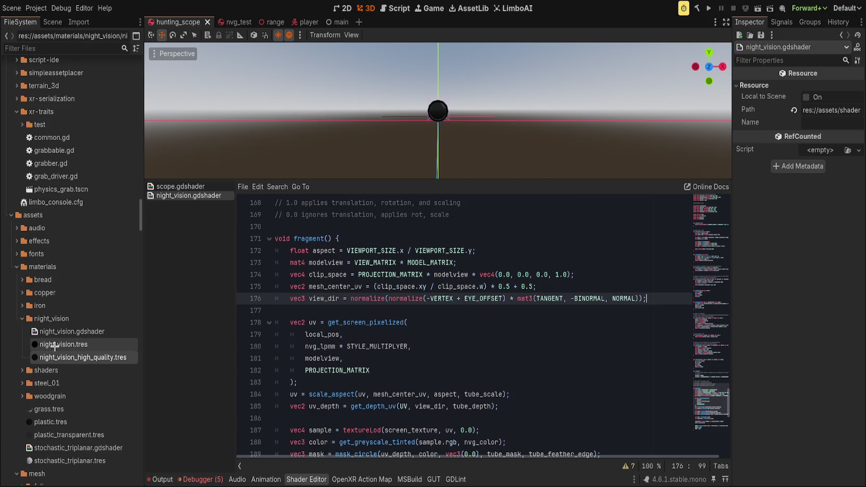
{"action": "left_click", "coordinate": [181, 186]}
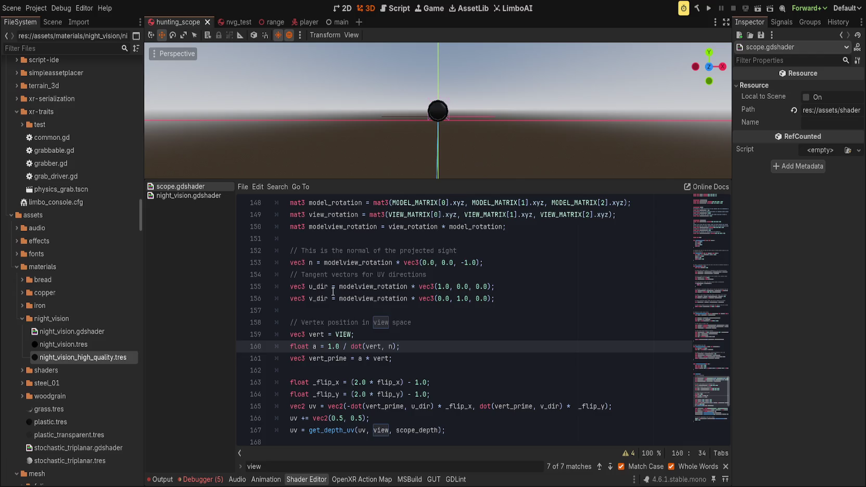
Step: Paste the view_dir definition into scope.gdshader and move it up under v_dir
{"action": "scroll", "coordinate": [390, 378], "scroll_direction": "down", "scroll_amount": 2}
{"action": "left_click", "coordinate": [417, 349]}
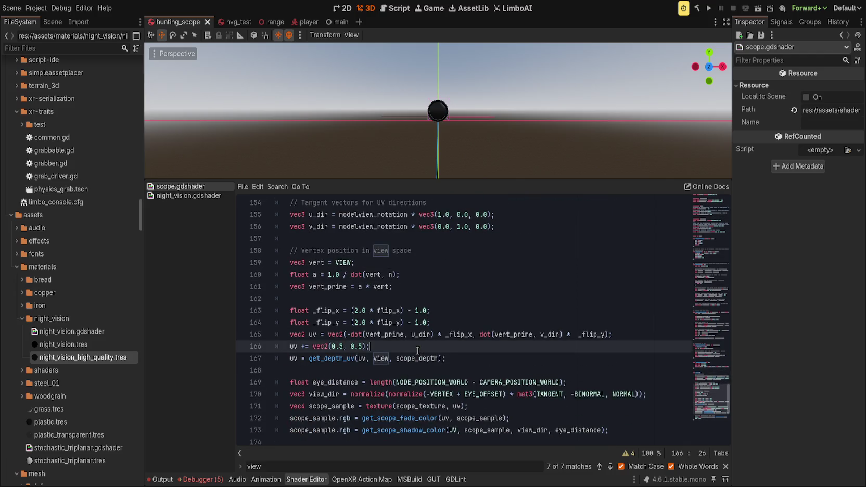
{"action": "key", "text": "Return"}
{"action": "type", "text": "vec3 view_dir = normalize(normalize(-VERTEX + EYE_OFFSET) * mat3(TANGENT, -BINORMAL, NORMAL));"}
{"action": "left_click", "coordinate": [446, 358]}
{"action": "key", "text": "shift+Tab"}
{"action": "key", "text": "alt+Up"}
{"action": "key", "text": "alt+Up"}
{"action": "key", "text": "alt+Up"}
{"action": "key", "text": "alt+Up"}
{"action": "key", "text": "alt+Up"}
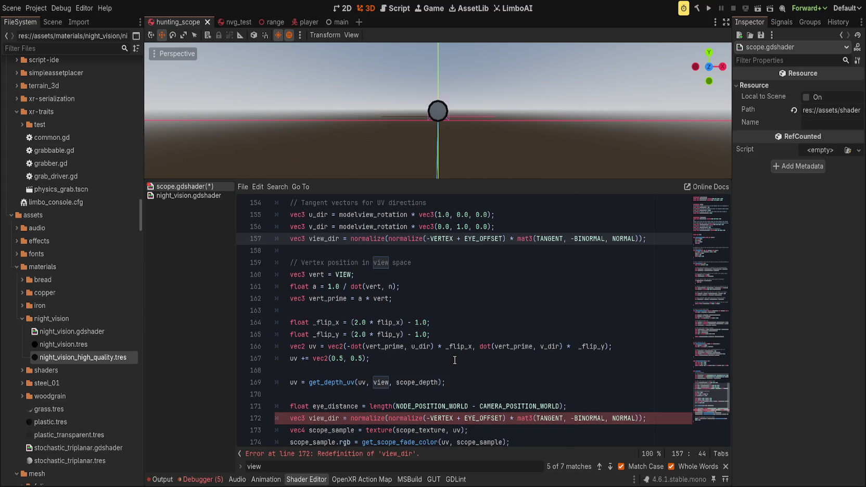
Step: Delete the duplicate view_dir line so it is declared only once
{"action": "double_click", "coordinate": [325, 240]}
{"action": "key", "text": "ctrl+c"}
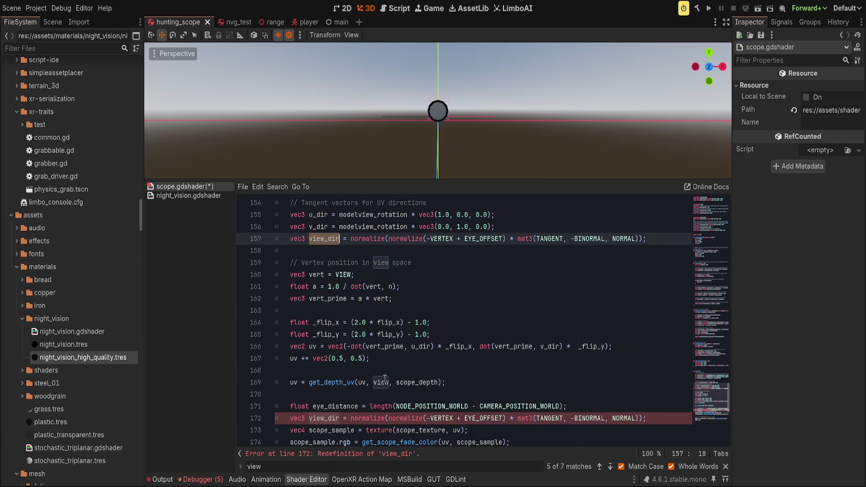
{"action": "left_click", "coordinate": [351, 418]}
{"action": "key", "text": "alt+Up"}
{"action": "key", "text": "alt+Up"}
{"action": "key", "text": "alt+Up"}
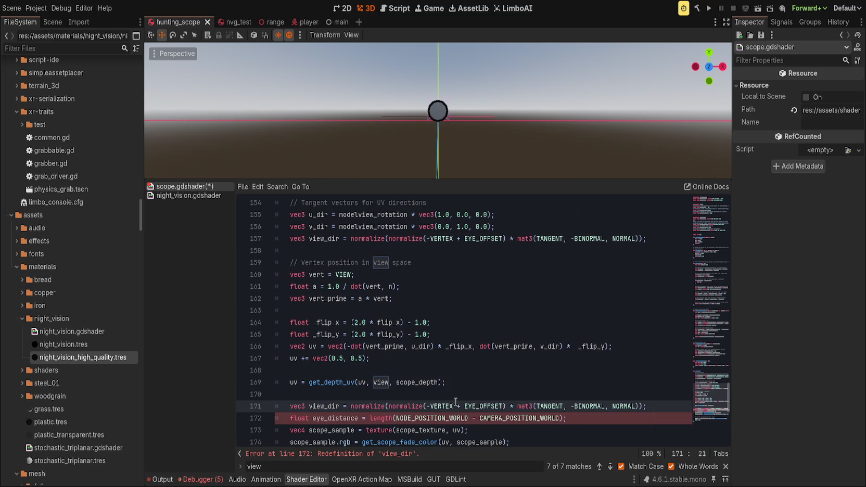
{"action": "key", "text": "ctrl+shift+k"}
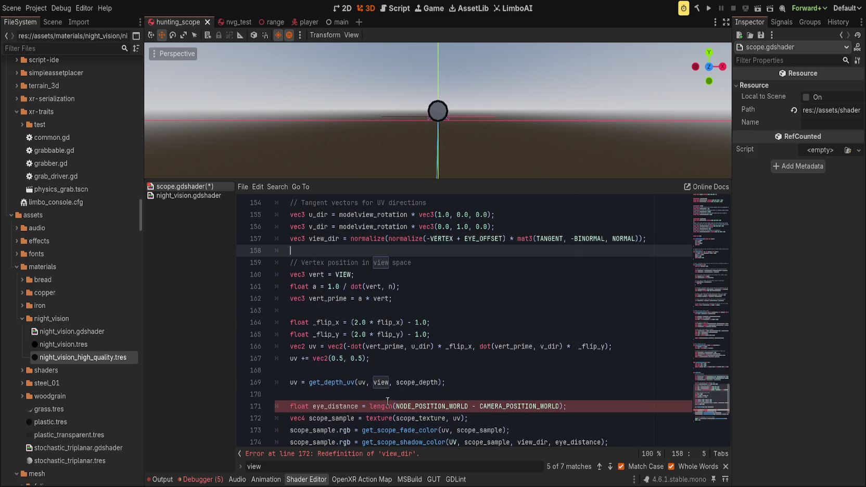
Step: Pass view_dir instead of view to get_depth_uv, save, and close the search bar
{"action": "double_click", "coordinate": [327, 239]}
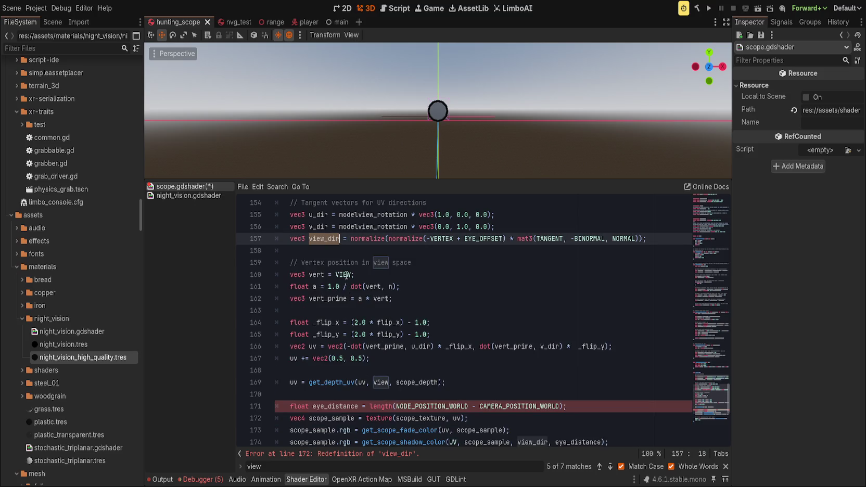
{"action": "middle_click", "coordinate": [420, 372]}
{"action": "key", "text": "ctrl+BackSpace"}
{"action": "double_click", "coordinate": [381, 382]}
{"action": "key", "text": "ctrl+v"}
{"action": "left_click", "coordinate": [443, 355]}
{"action": "key", "text": "ctrl+s"}
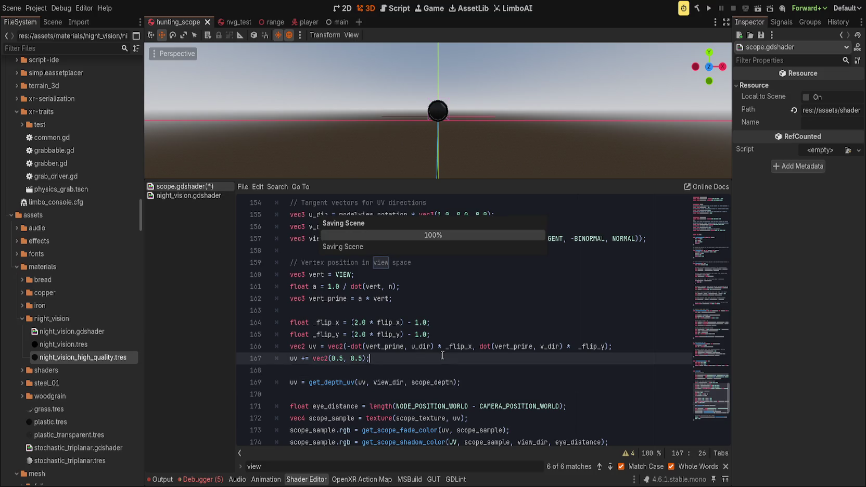
{"action": "left_click", "coordinate": [726, 467]}
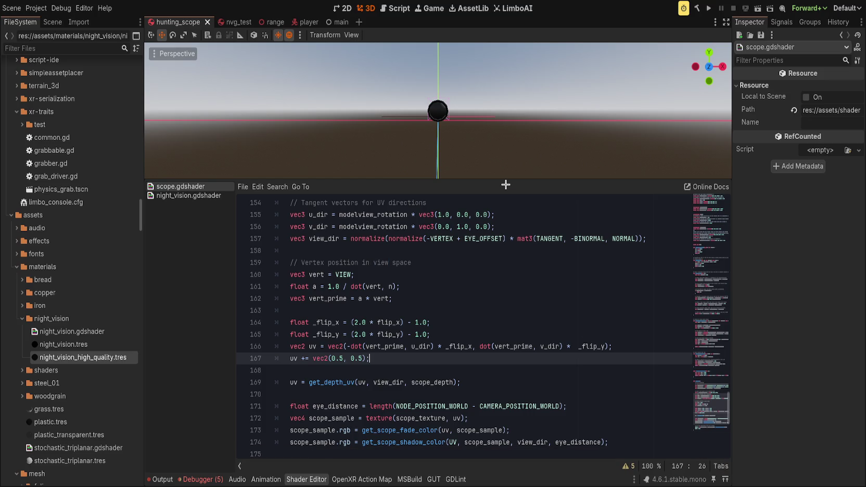
Step: Enlarge the 3D viewport and duplicate the view_dir line 157, moving the copy down
{"action": "left_click_drag", "start_coordinate": [506, 180], "coordinate": [493, 251]}
{"action": "scroll", "coordinate": [502, 153], "scroll_direction": "up", "scroll_amount": 5}
{"action": "scroll", "coordinate": [504, 151], "scroll_direction": "down", "scroll_amount": 7}
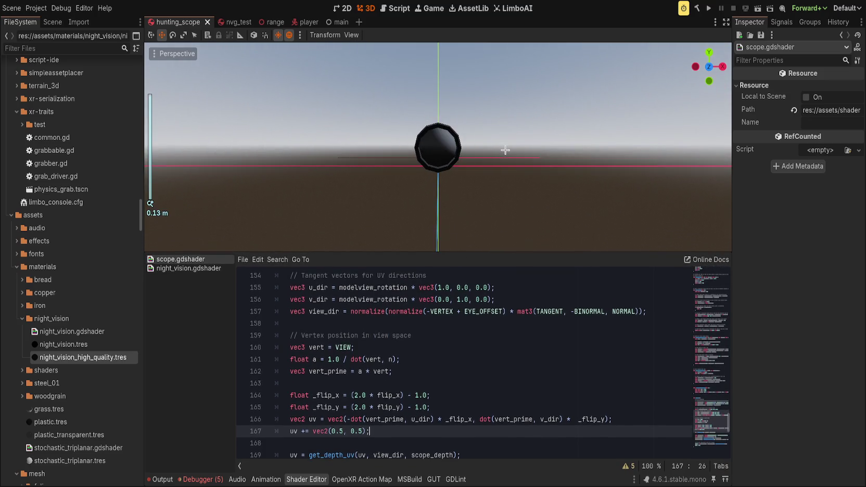
{"action": "scroll", "coordinate": [502, 155], "scroll_direction": "up", "scroll_amount": 3}
{"action": "left_click", "coordinate": [488, 312]}
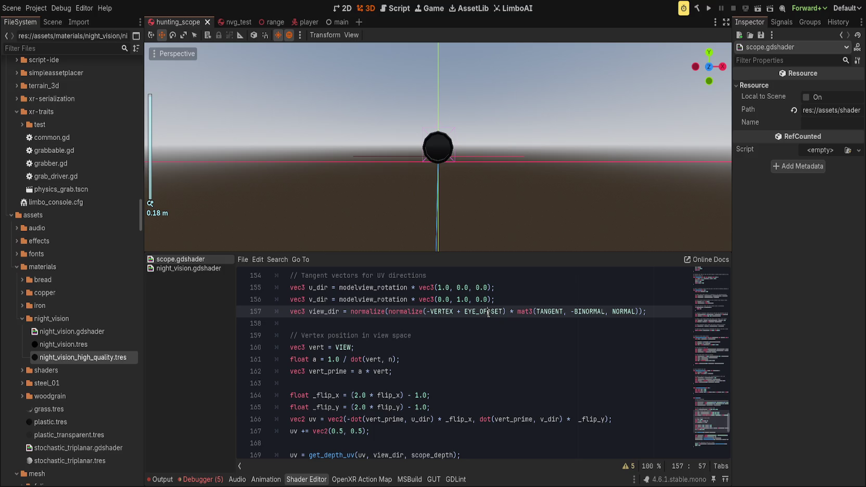
{"action": "key", "text": "ctrl+shift+d"}
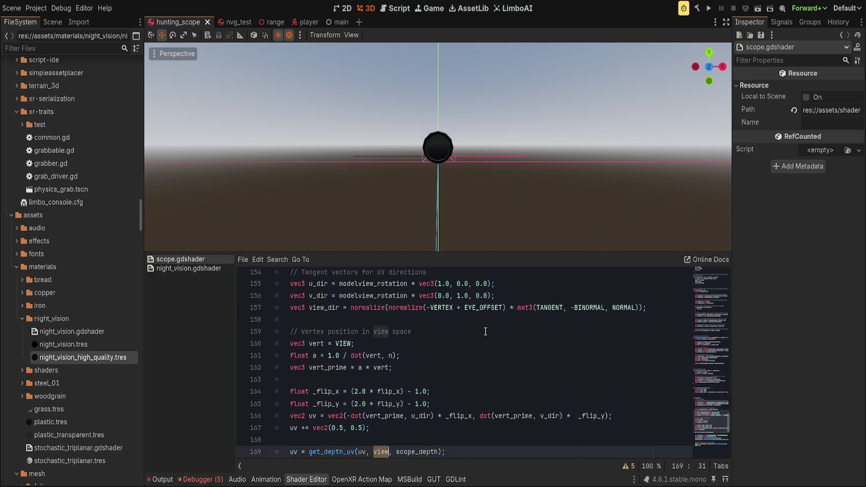
{"action": "key", "text": "alt+Down"}
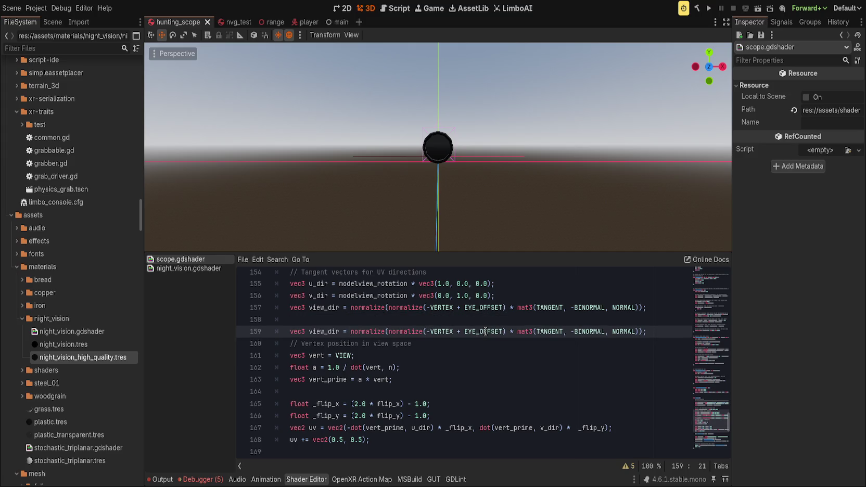
Step: Undo and redo through the recent mask_circle edits, then switch to the nvg_test scene
{"action": "key", "text": "alt+Down"}
{"action": "key", "text": "alt+Down"}
{"action": "key", "text": "alt+Down"}
{"action": "key", "text": "ctrl+z"}
{"action": "key", "text": "ctrl+z"}
{"action": "key", "text": "ctrl+z"}
{"action": "key", "text": "ctrl+shift+z"}
{"action": "key", "text": "ctrl+shift+z"}
{"action": "key", "text": "ctrl+shift+z"}
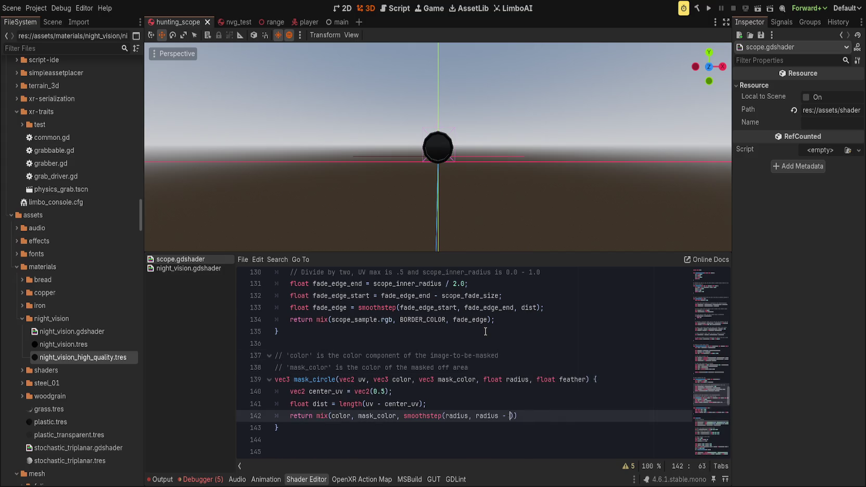
{"action": "key", "text": "ctrl+shift+z"}
{"action": "key", "text": "ctrl+shift+z"}
{"action": "key", "text": "ctrl+shift+z"}
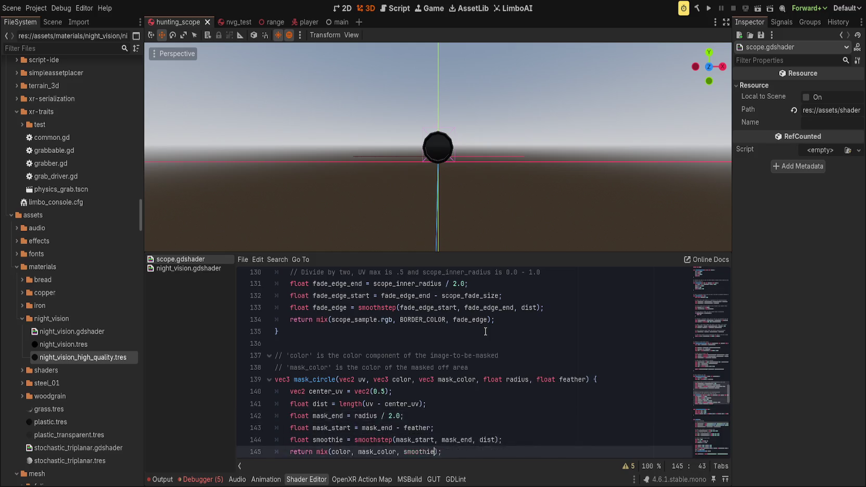
{"action": "key", "text": "ctrl+shift+z"}
{"action": "key", "text": "ctrl+shift+z"}
{"action": "key", "text": "ctrl+shift+z"}
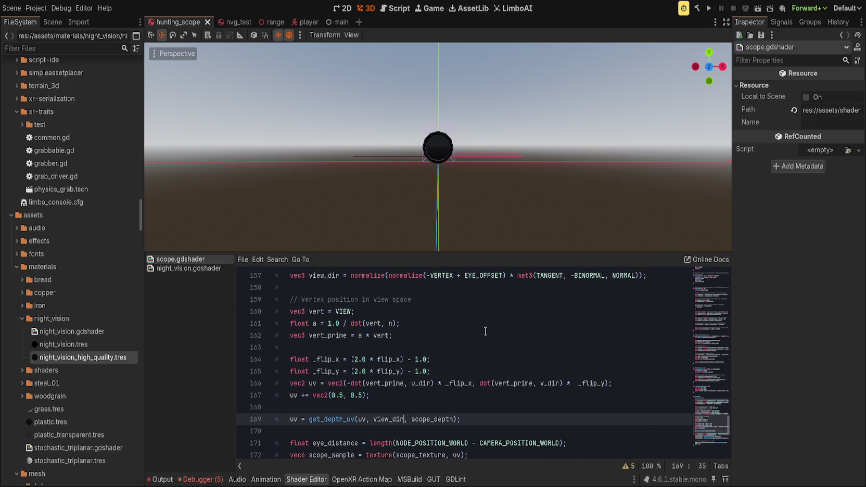
{"action": "key", "text": "ctrl+shift+z"}
{"action": "key", "text": "ctrl+shift+z"}
{"action": "key", "text": "ctrl+shift+z"}
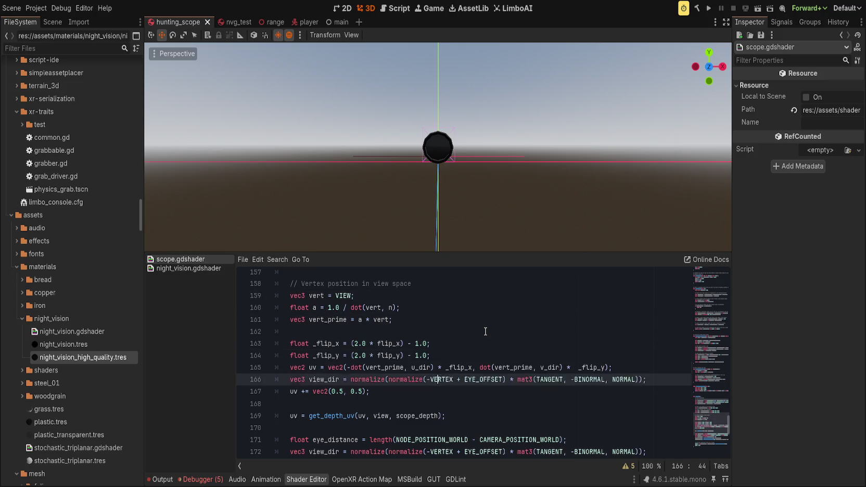
{"action": "key", "text": "ctrl+z"}
{"action": "key", "text": "ctrl+z"}
{"action": "key", "text": "ctrl+z"}
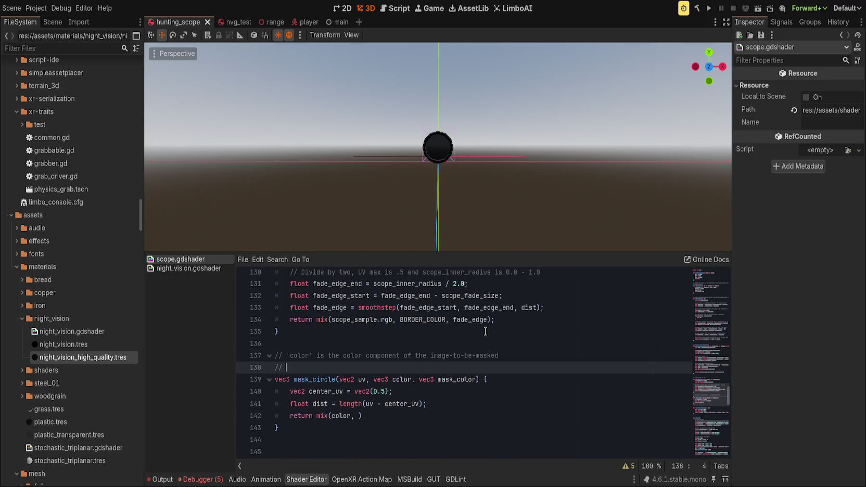
{"action": "key", "text": "ctrl+z"}
{"action": "key", "text": "ctrl+z"}
{"action": "key", "text": "ctrl+z"}
{"action": "key", "text": "ctrl+Tab"}
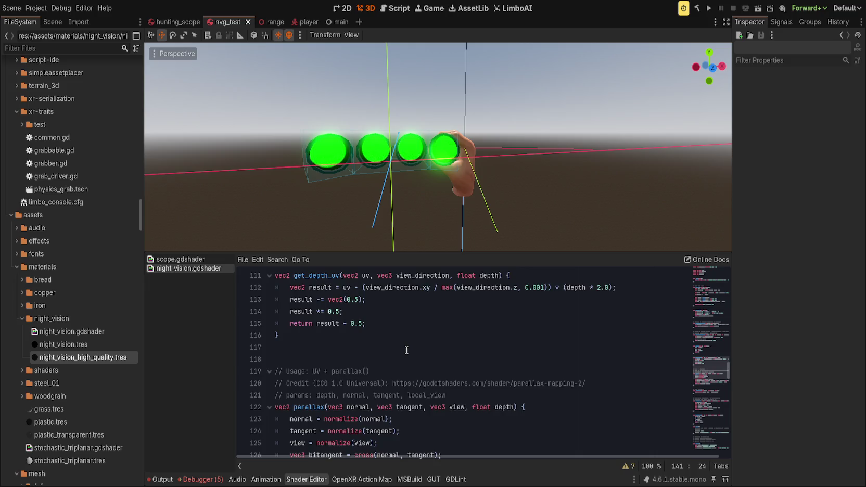
Step: Rename the view_direction parameter and its uses on lines 111–112 to view_dir
{"action": "scroll", "coordinate": [407, 350], "scroll_direction": "up", "scroll_amount": 1}
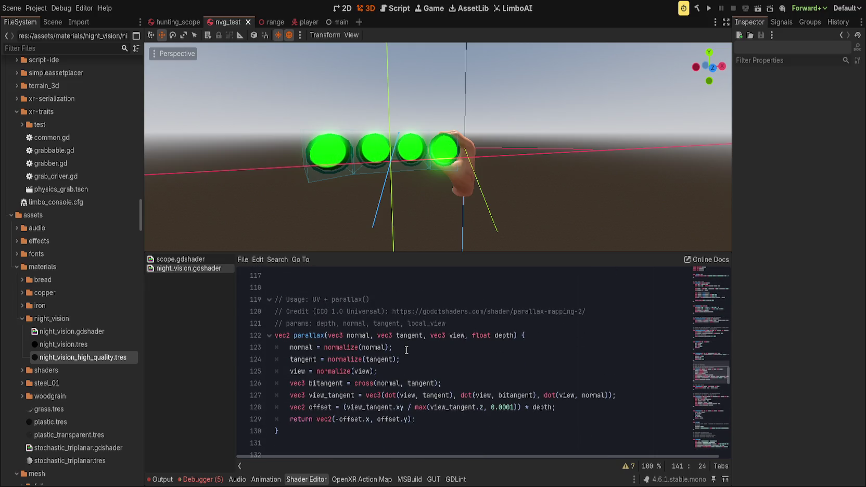
{"action": "scroll", "coordinate": [406, 350], "scroll_direction": "up", "scroll_amount": 1}
{"action": "scroll", "coordinate": [406, 350], "scroll_direction": "up", "scroll_amount": 3}
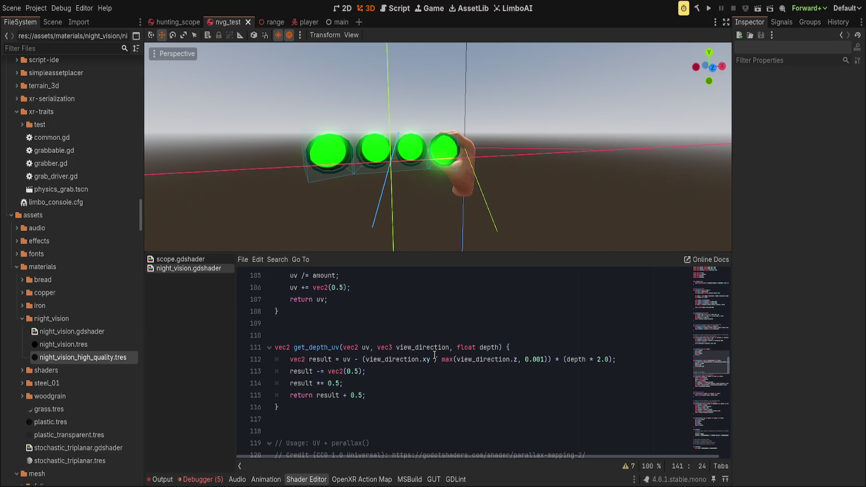
{"action": "double_click", "coordinate": [430, 344]}
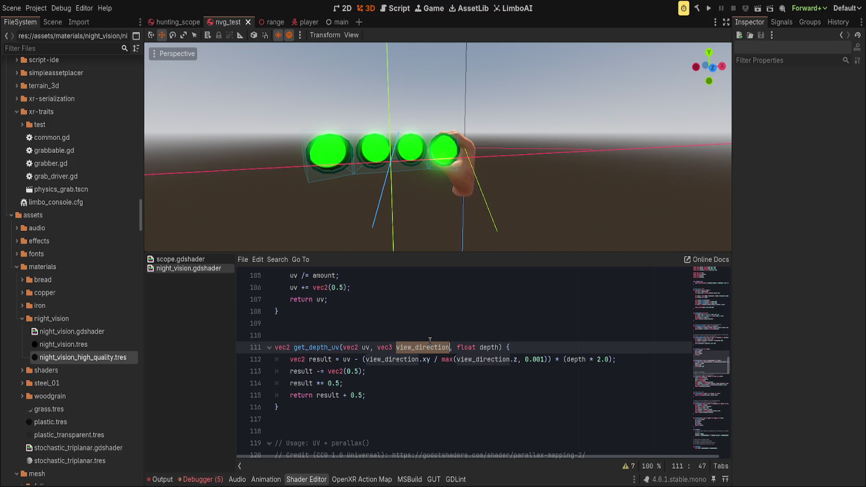
{"action": "type", "text": "view_dir"}
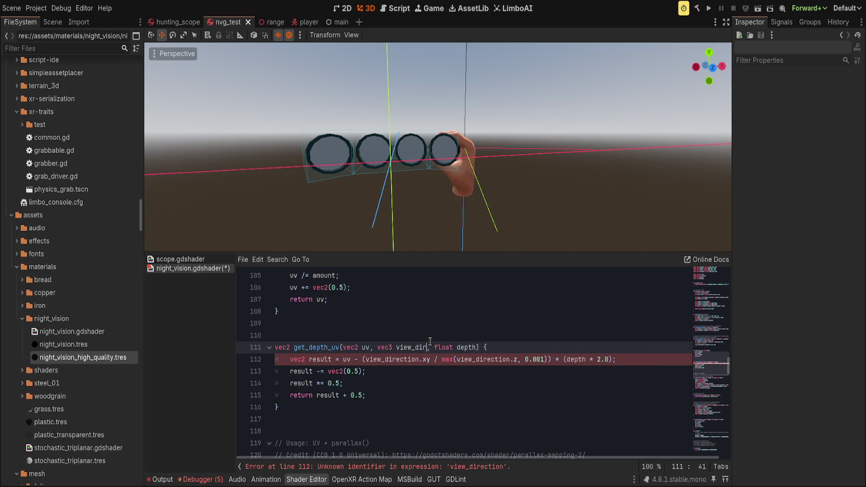
{"action": "double_click", "coordinate": [418, 349]}
{"action": "key", "text": "ctrl+c"}
{"action": "double_click", "coordinate": [387, 359]}
{"action": "key", "text": "ctrl+v"}
{"action": "double_click", "coordinate": [475, 357]}
{"action": "key", "text": "ctrl+v"}
Step: Check every view_dir match in night_vision.gdshader with Find
{"action": "double_click", "coordinate": [411, 347]}
{"action": "key", "text": "ctrl+f"}
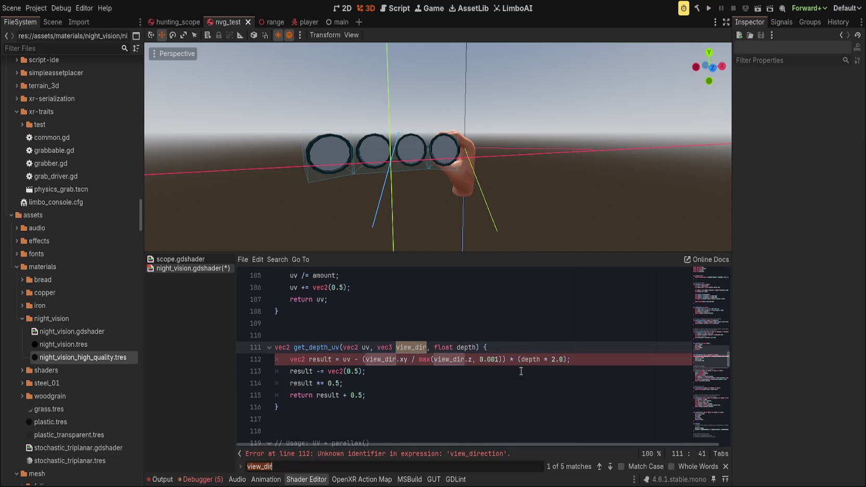
{"action": "left_click", "coordinate": [600, 467]}
{"action": "left_click", "coordinate": [601, 467]}
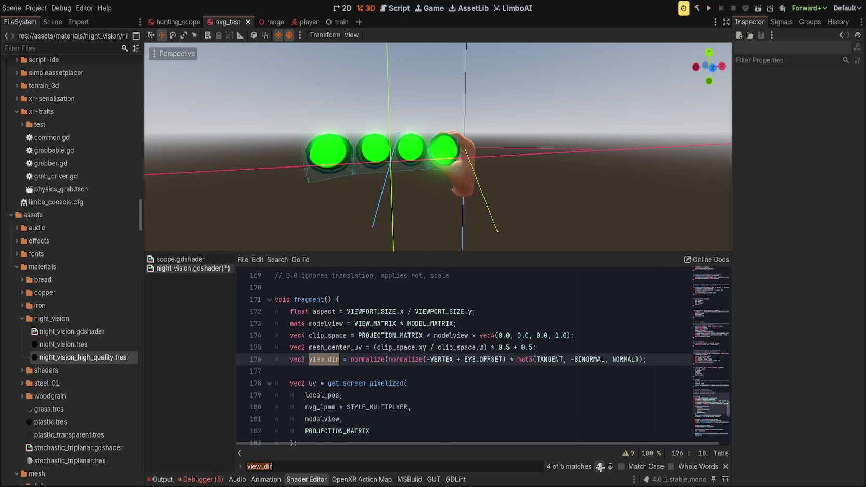
{"action": "left_click", "coordinate": [601, 467]}
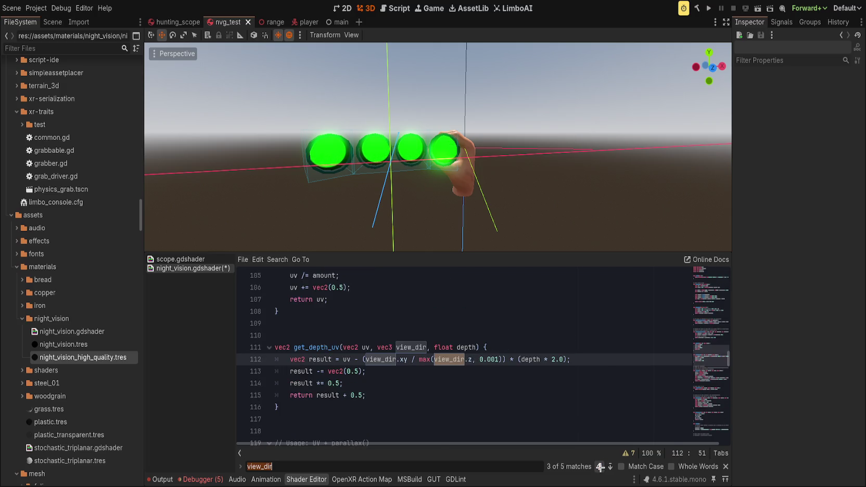
{"action": "key", "text": "Escape"}
Step: Select the whole get_depth_uv function, lines 110–115, for copying
{"action": "left_click", "coordinate": [396, 395]}
{"action": "left_click_drag", "start_coordinate": [321, 395], "coordinate": [254, 339]}
{"action": "scroll", "coordinate": [357, 380], "scroll_direction": "up", "scroll_amount": 3}
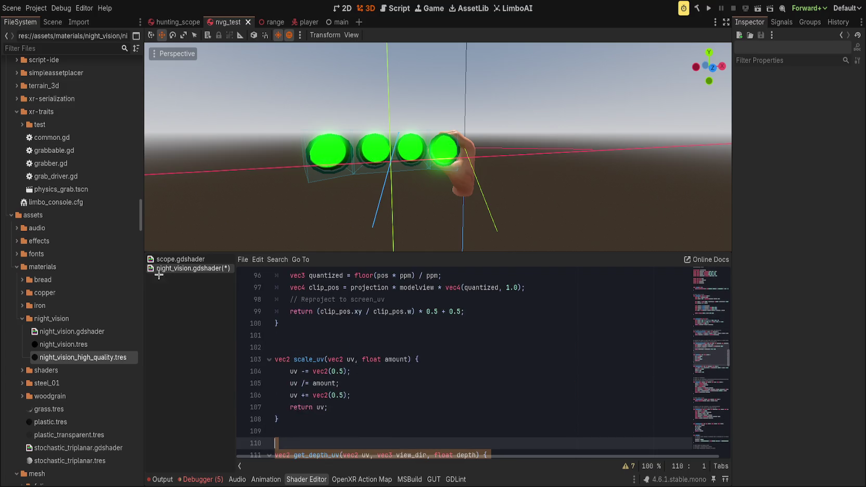
{"action": "left_click", "coordinate": [172, 260]}
Step: Paste the view_dir get_depth_uv over scope.gdshader's old lines 61–66 and remove the blank line
{"action": "scroll", "coordinate": [375, 361], "scroll_direction": "up", "scroll_amount": 14}
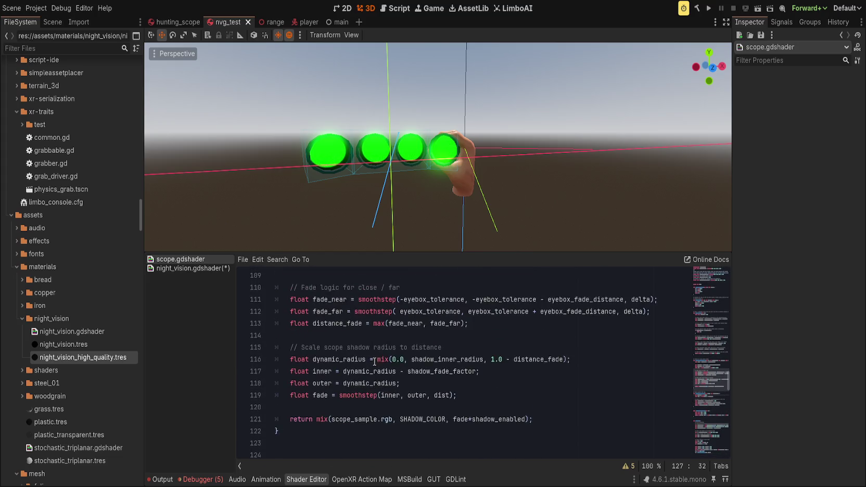
{"action": "scroll", "coordinate": [374, 362], "scroll_direction": "up", "scroll_amount": 9}
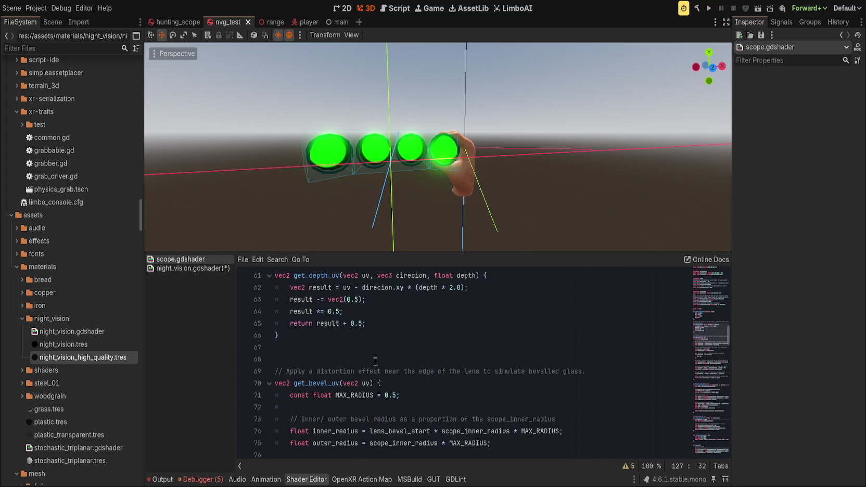
{"action": "mouse_move", "coordinate": [312, 439]}
{"action": "left_mouse_down"}
{"action": "mouse_move", "coordinate": [244, 371]}
{"action": "mouse_move", "coordinate": [238, 383]}
{"action": "left_mouse_up"}
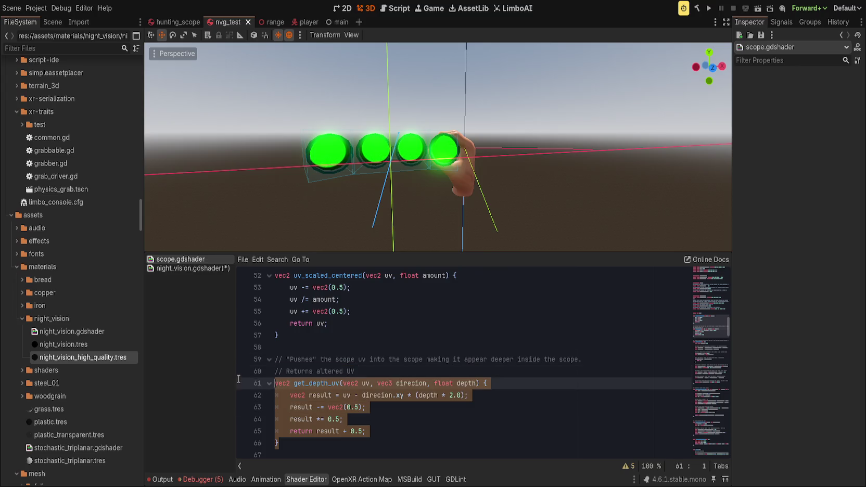
{"action": "key", "text": "ctrl+v"}
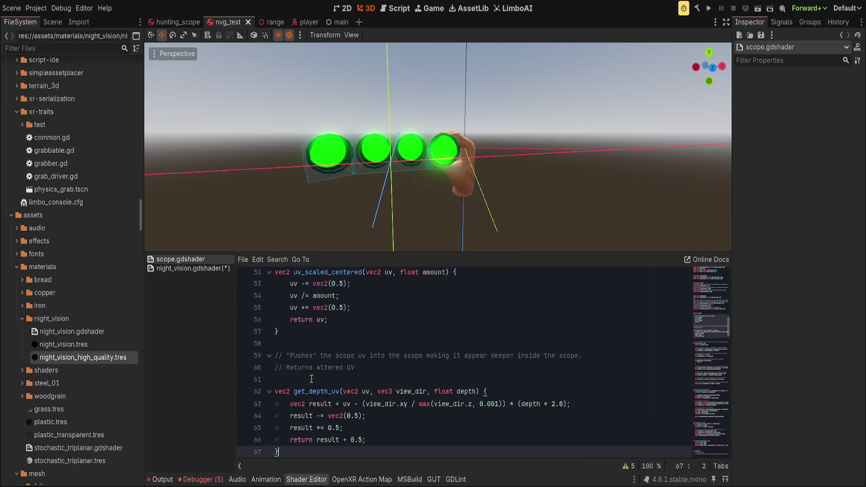
{"action": "key", "text": "ctrl+z"}
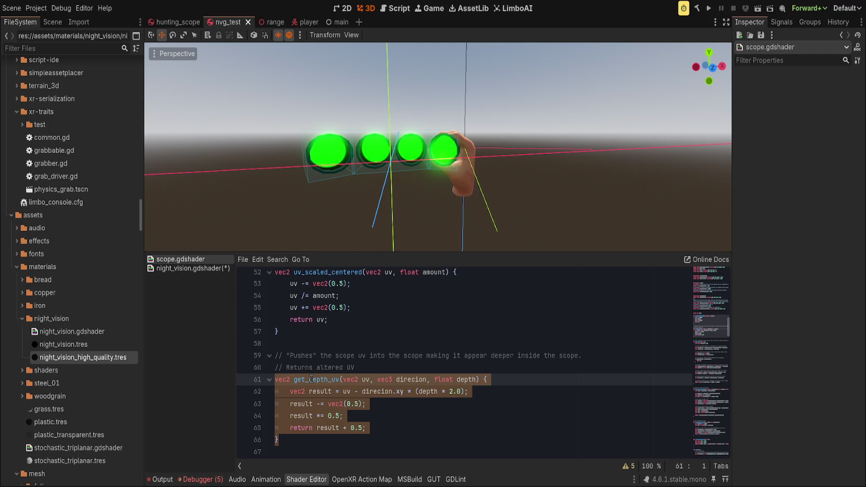
{"action": "key", "text": "ctrl+shift+z"}
{"action": "key", "text": "Delete"}
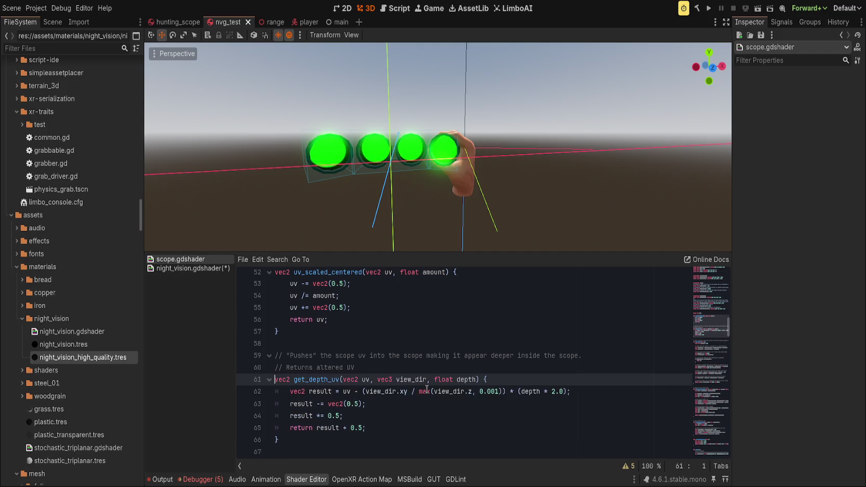
{"action": "left_click", "coordinate": [175, 22]}
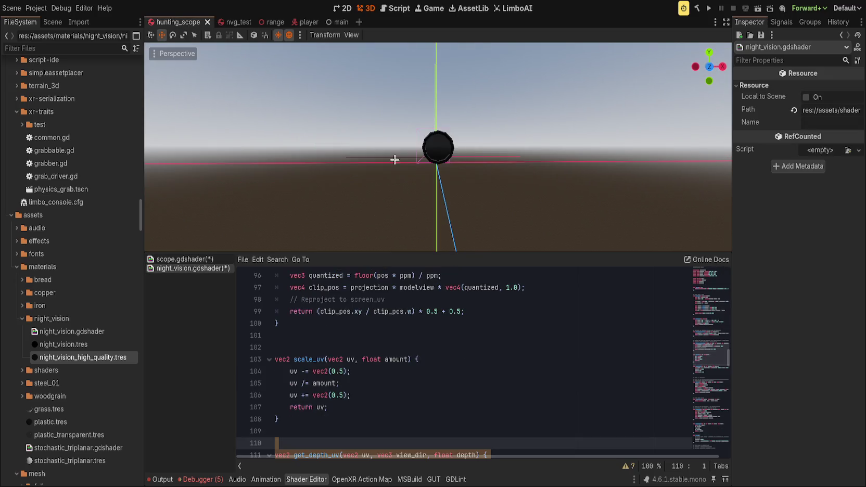
Step: Save the scene and both shaders, then review scope.gdshader's code
{"action": "left_click", "coordinate": [426, 335]}
{"action": "key", "text": "ctrl+s"}
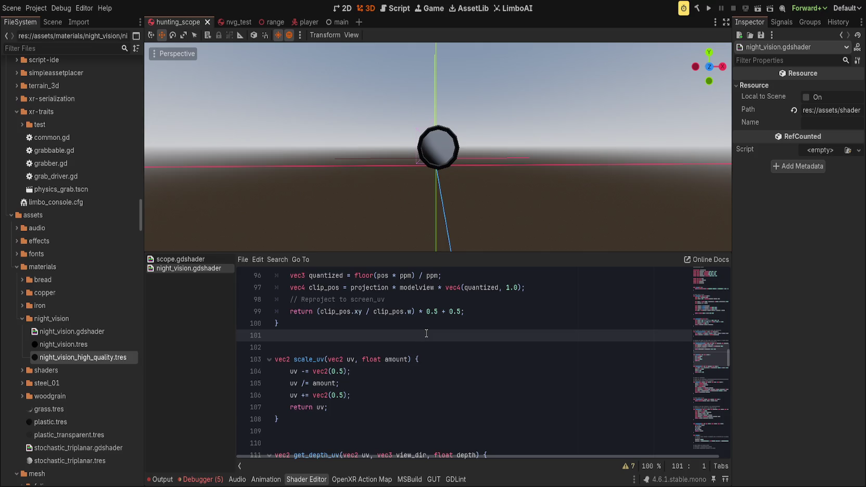
{"action": "left_click", "coordinate": [177, 259]}
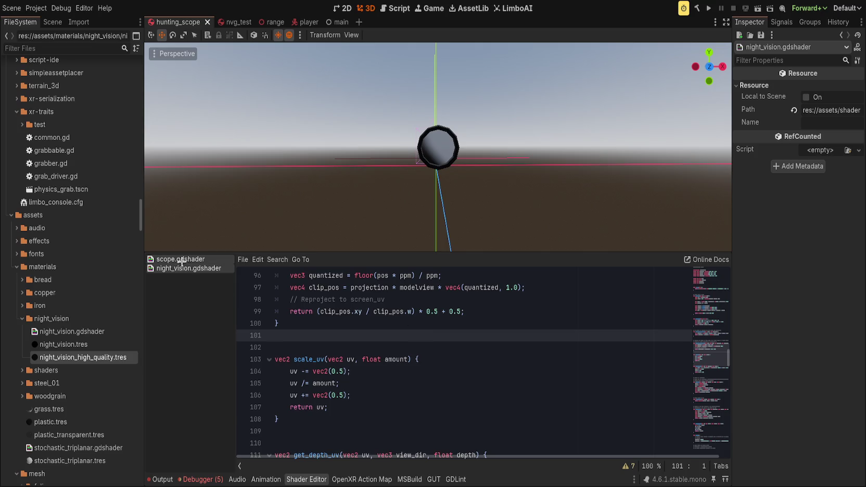
{"action": "scroll", "coordinate": [391, 364], "scroll_direction": "up", "scroll_amount": 1}
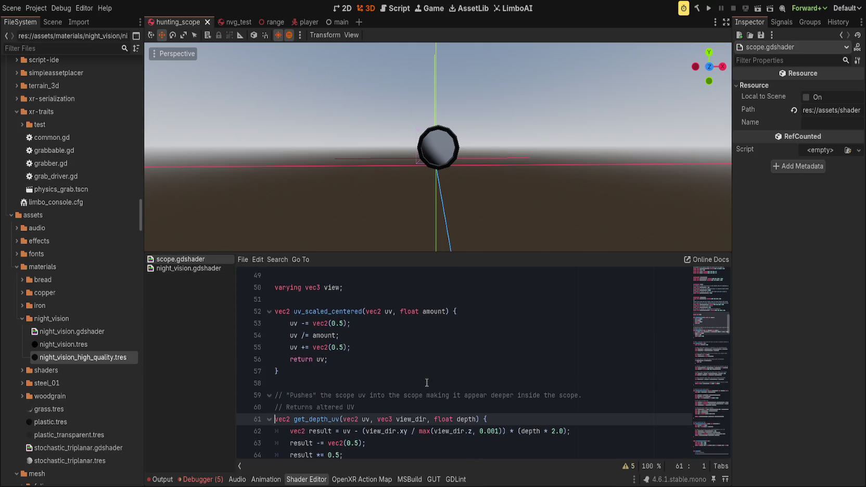
{"action": "scroll", "coordinate": [427, 383], "scroll_direction": "down", "scroll_amount": 15}
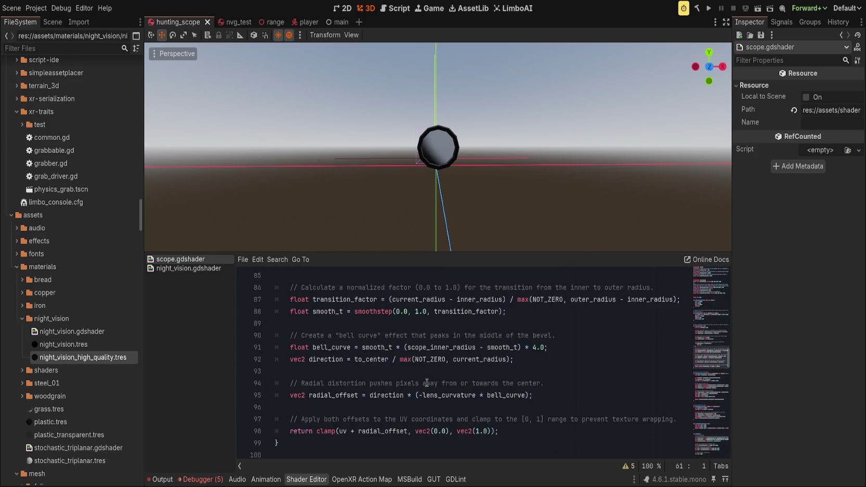
{"action": "scroll", "coordinate": [427, 383], "scroll_direction": "down", "scroll_amount": 10}
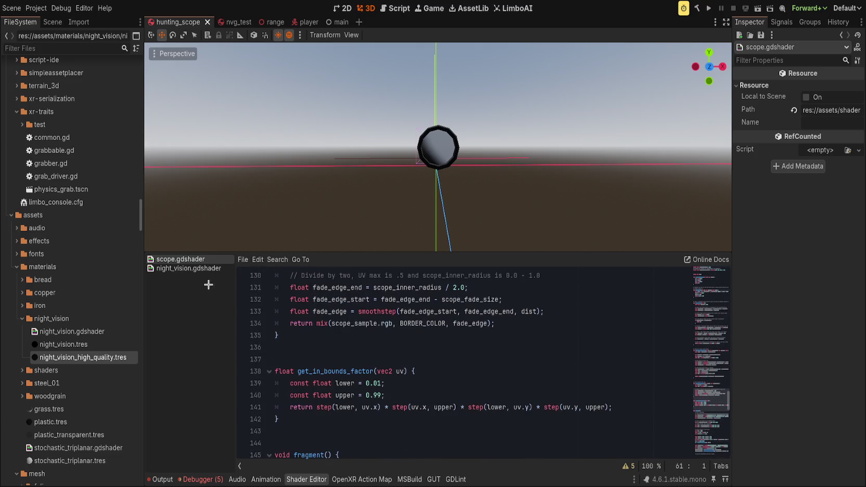
Step: Copy night_vision's get_screen_pixelized (lines 93–100) into scope.gdshader after get_in_bounds_factor
{"action": "left_click", "coordinate": [188, 268]}
{"action": "scroll", "coordinate": [333, 364], "scroll_direction": "up", "scroll_amount": 4}
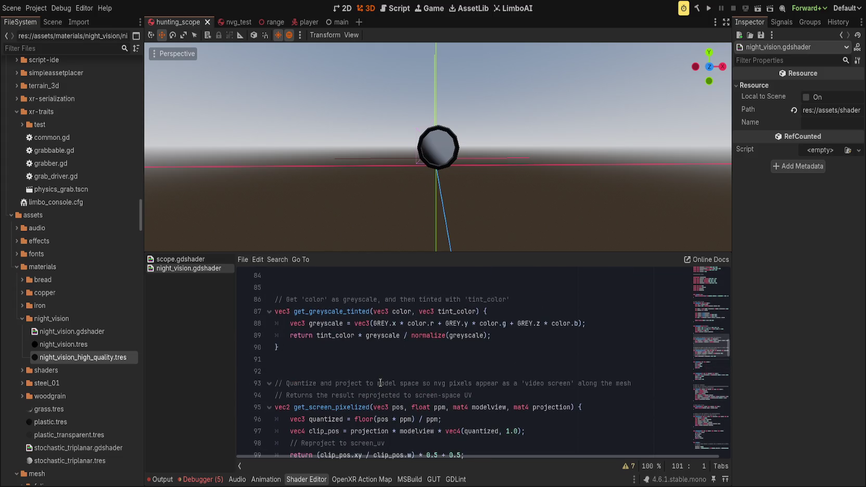
{"action": "scroll", "coordinate": [380, 382], "scroll_direction": "down", "scroll_amount": 5}
{"action": "scroll", "coordinate": [380, 383], "scroll_direction": "up", "scroll_amount": 5}
{"action": "scroll", "coordinate": [379, 382], "scroll_direction": "down", "scroll_amount": 2}
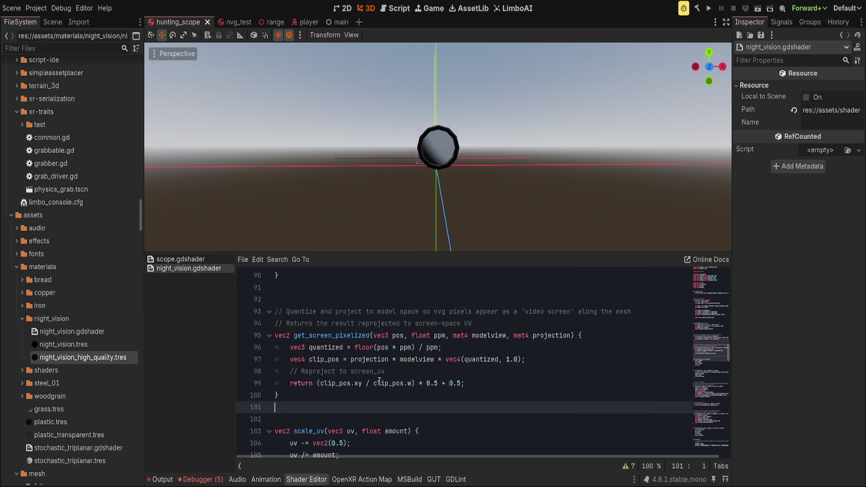
{"action": "scroll", "coordinate": [379, 382], "scroll_direction": "down", "scroll_amount": 7}
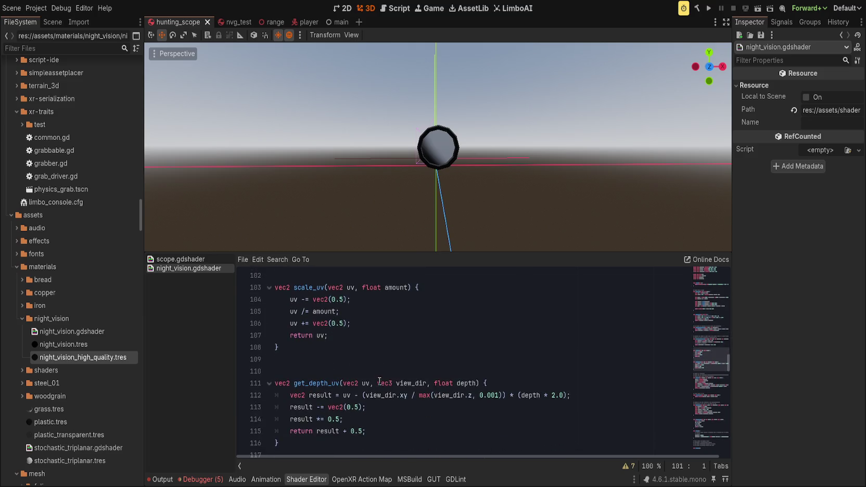
{"action": "scroll", "coordinate": [476, 360], "scroll_direction": "up", "scroll_amount": 7}
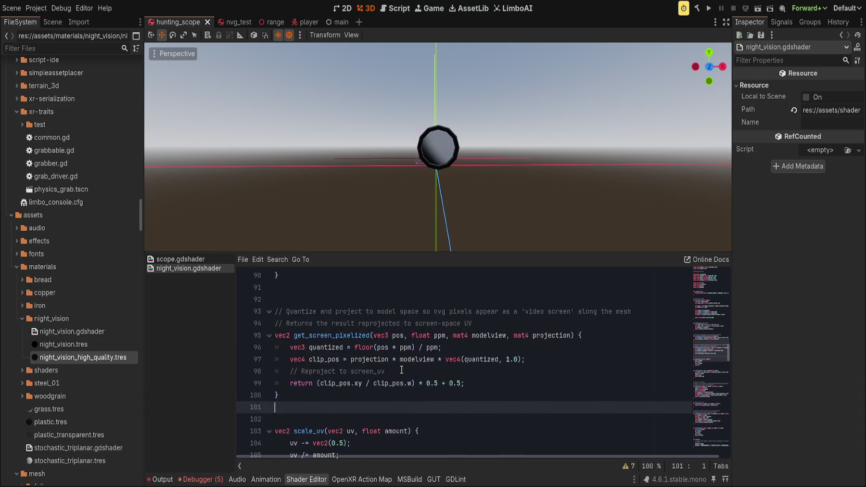
{"action": "left_click_drag", "start_coordinate": [300, 398], "coordinate": [248, 305]}
{"action": "left_click", "coordinate": [181, 258]}
{"action": "scroll", "coordinate": [351, 382], "scroll_direction": "down", "scroll_amount": 3}
{"action": "left_click", "coordinate": [335, 323]}
{"action": "key", "text": "ctrl+v"}
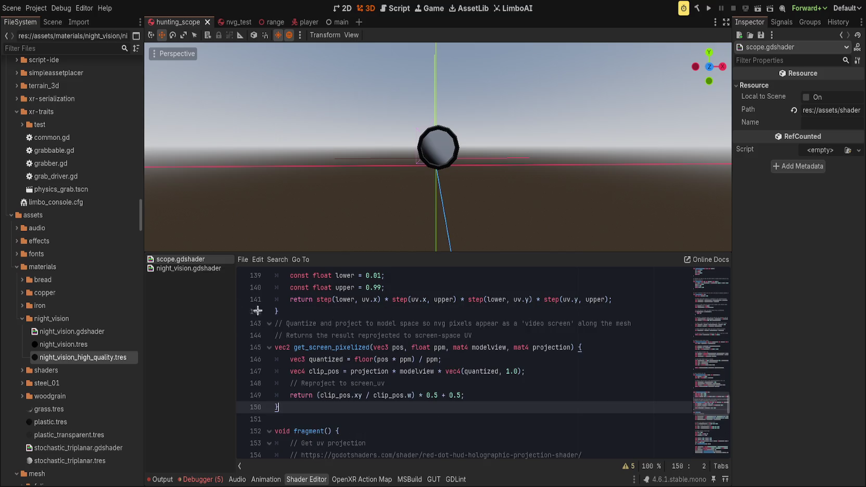
Step: Compare night_vision.gdshader with scope.gdshader's fragment, placing the caret on line 179
{"action": "left_click", "coordinate": [196, 268]}
{"action": "scroll", "coordinate": [404, 409], "scroll_direction": "down", "scroll_amount": 2}
{"action": "left_click", "coordinate": [405, 409]}
{"action": "scroll", "coordinate": [404, 409], "scroll_direction": "down", "scroll_amount": 8}
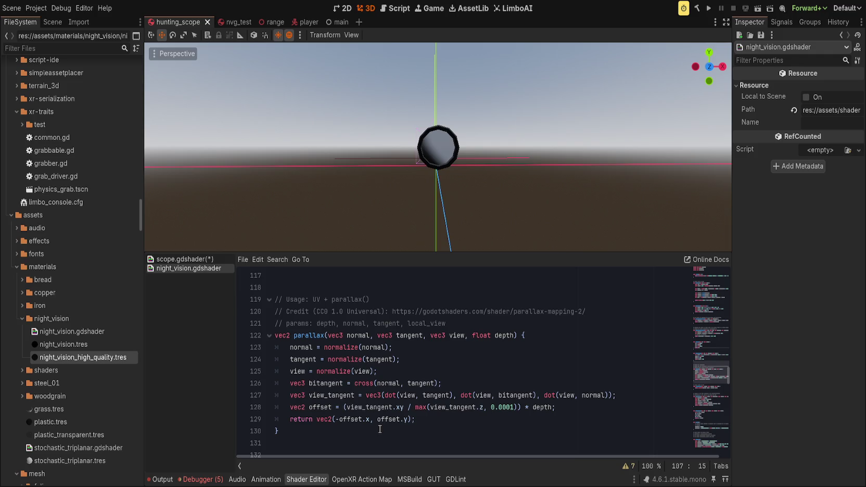
{"action": "left_click", "coordinate": [180, 259]}
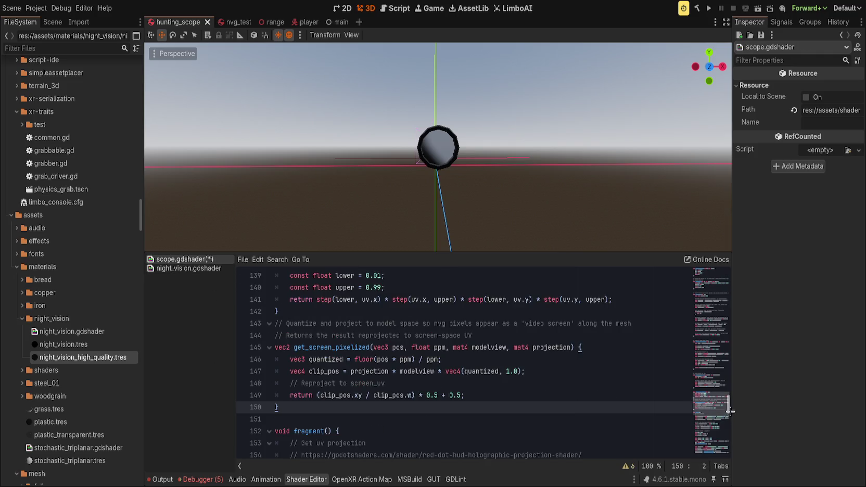
{"action": "scroll", "coordinate": [729, 408], "scroll_direction": "down", "scroll_amount": 10}
{"action": "scroll", "coordinate": [548, 410], "scroll_direction": "up", "scroll_amount": 4}
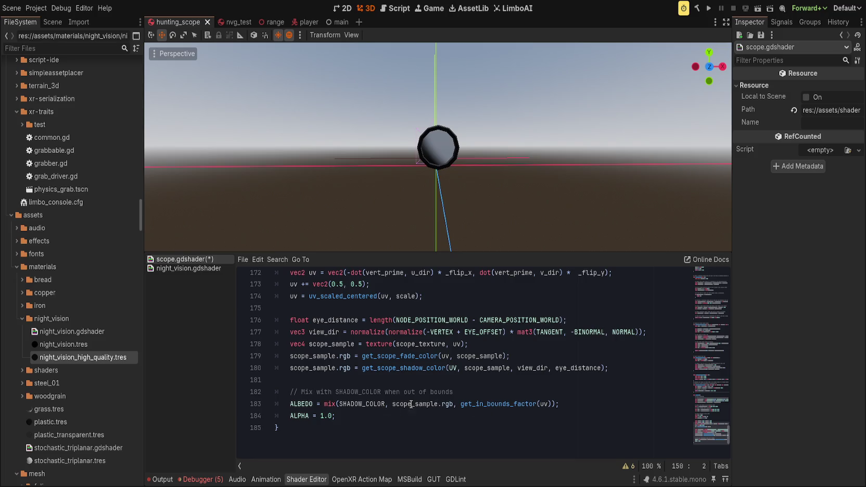
{"action": "left_click", "coordinate": [359, 404]}
Step: Find the get_scope_fade_color definition from its call in the fragment, then return
{"action": "left_click", "coordinate": [399, 380]}
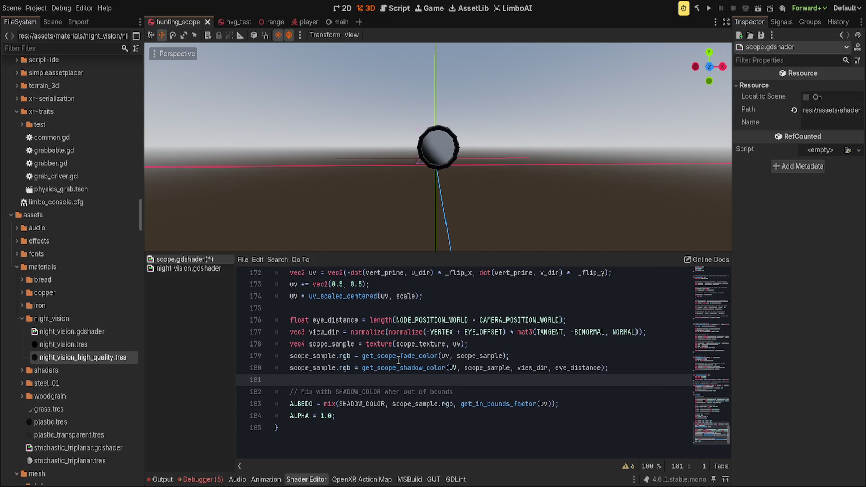
{"action": "left_click", "coordinate": [398, 356]}
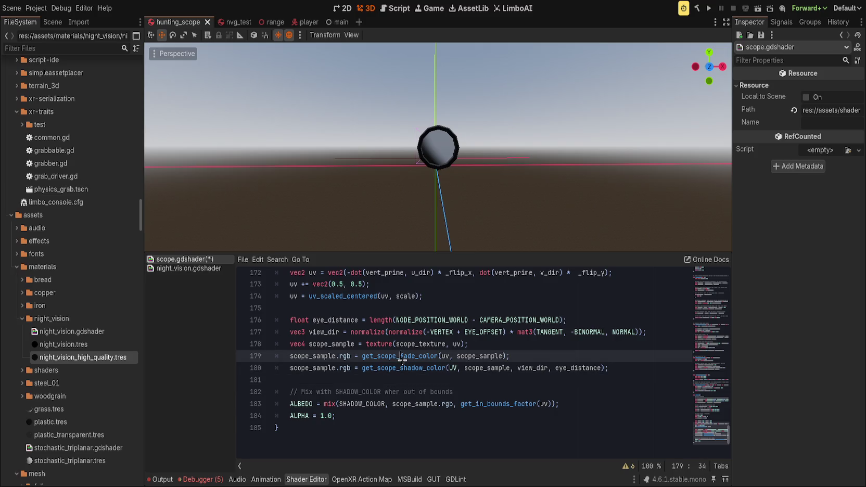
{"action": "left_click", "coordinate": [408, 355]}
{"action": "double_click", "coordinate": [408, 355]}
{"action": "key", "text": "ctrl+f"}
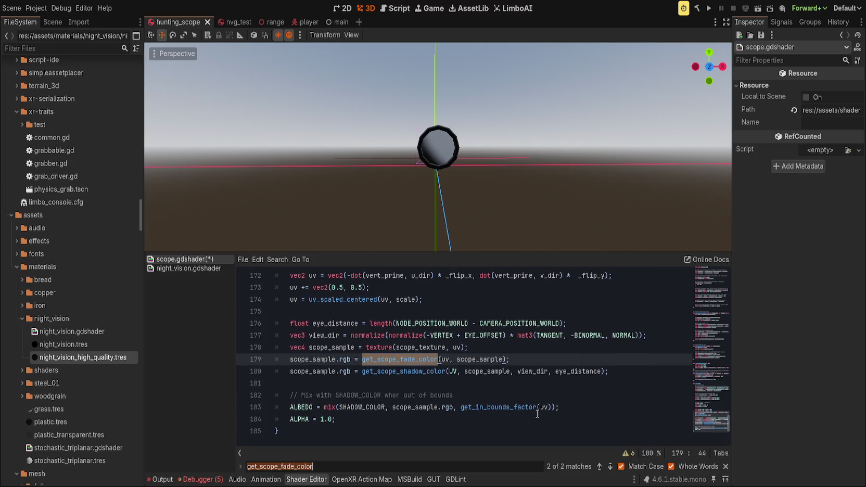
{"action": "left_click", "coordinate": [599, 466]}
{"action": "scroll", "coordinate": [486, 388], "scroll_direction": "down", "scroll_amount": 1}
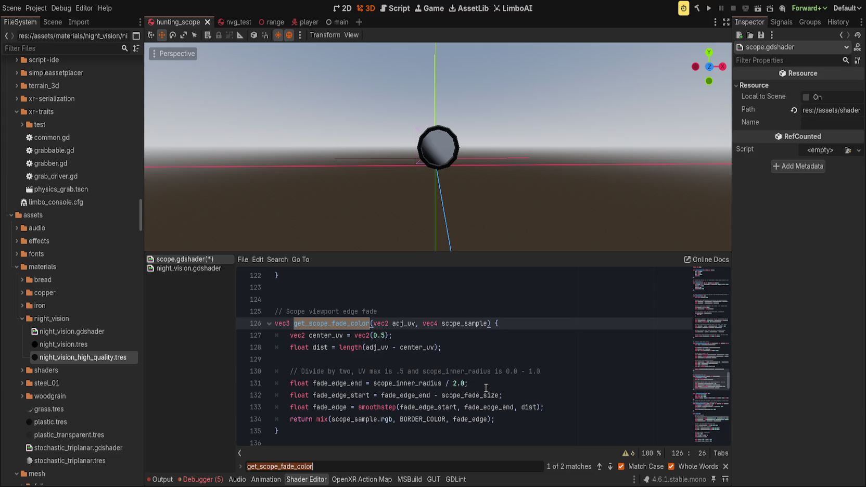
{"action": "left_click", "coordinate": [609, 466]}
Step: Find and inspect the get_scope_shadow_color definition
{"action": "double_click", "coordinate": [403, 371]}
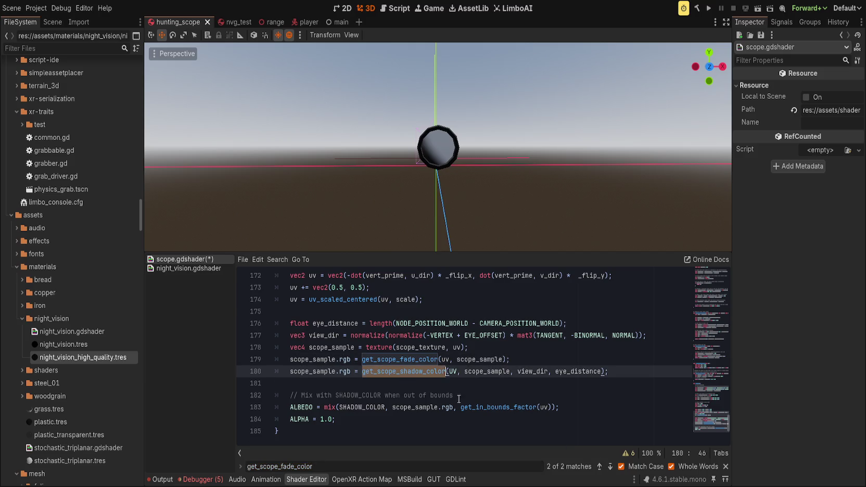
{"action": "key", "text": "ctrl+f"}
{"action": "left_click", "coordinate": [599, 467]}
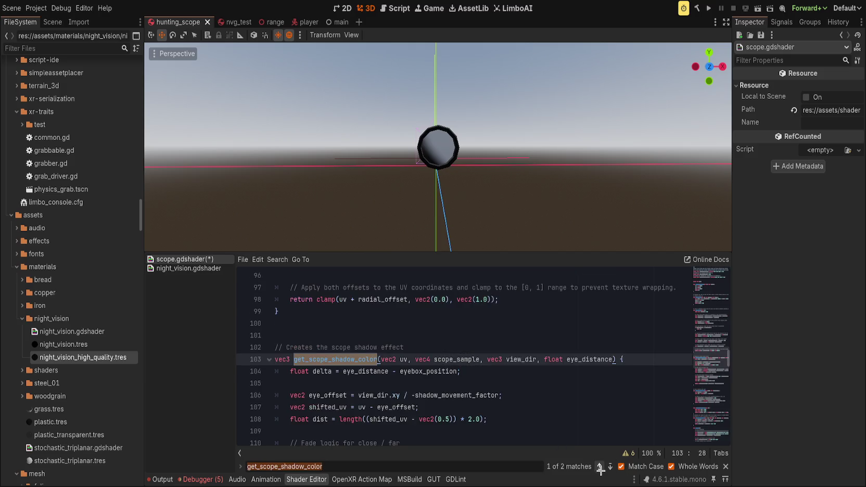
{"action": "scroll", "coordinate": [527, 428], "scroll_direction": "down", "scroll_amount": 4}
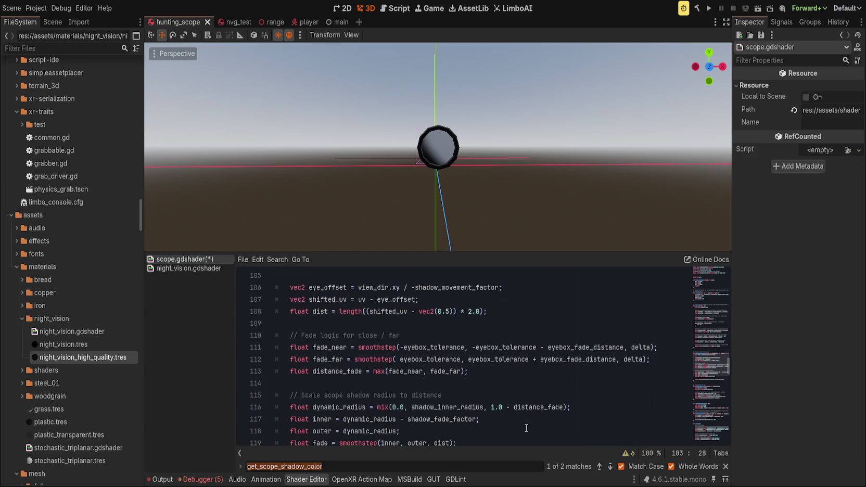
{"action": "scroll", "coordinate": [527, 428], "scroll_direction": "up", "scroll_amount": 1}
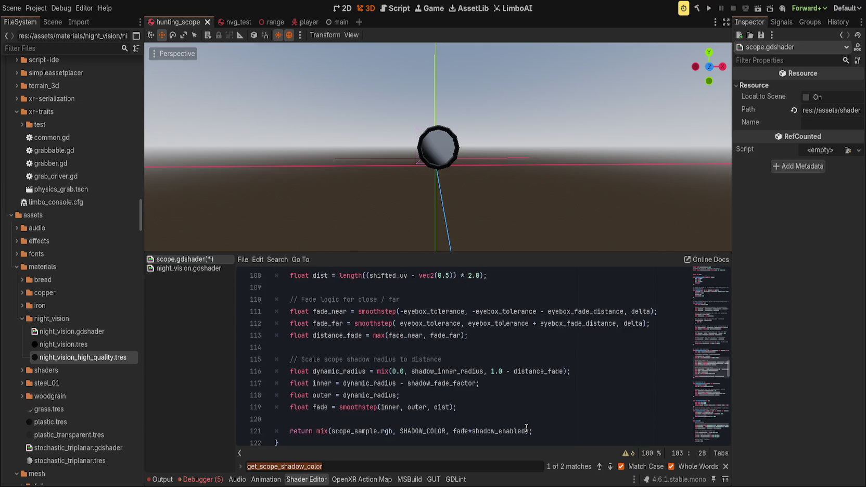
{"action": "scroll", "coordinate": [326, 367], "scroll_direction": "up", "scroll_amount": 1}
{"action": "scroll", "coordinate": [327, 367], "scroll_direction": "down", "scroll_amount": 1}
{"action": "scroll", "coordinate": [327, 367], "scroll_direction": "up", "scroll_amount": 2}
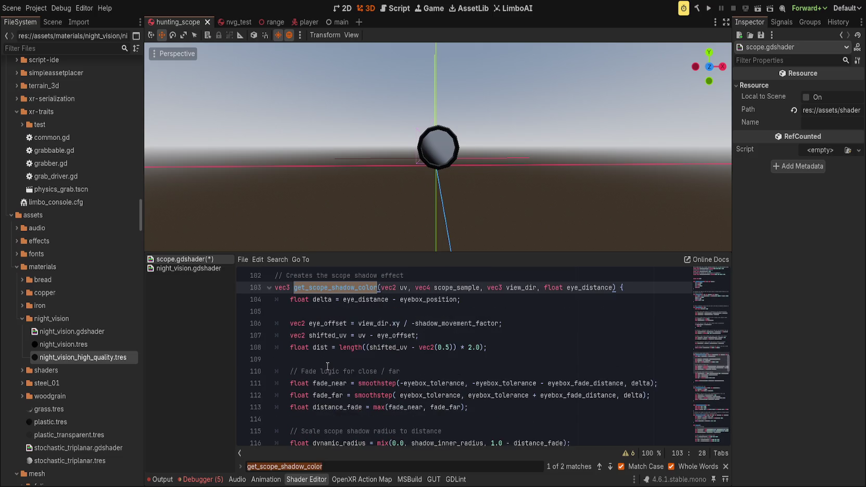
Step: Show night_vision.gdshader's code at its parallax function
{"action": "left_click", "coordinate": [186, 269]}
{"action": "left_click", "coordinate": [186, 261]}
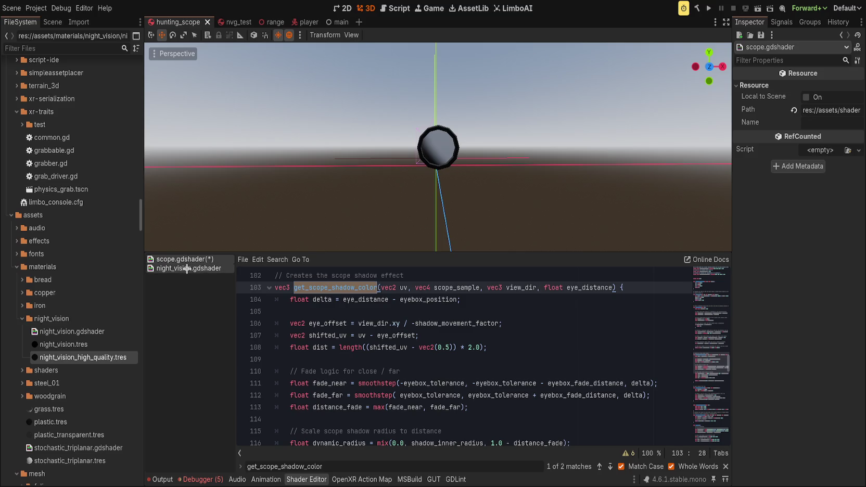
{"action": "left_click", "coordinate": [186, 269]}
{"action": "scroll", "coordinate": [364, 354], "scroll_direction": "up", "scroll_amount": 2}
{"action": "scroll", "coordinate": [364, 354], "scroll_direction": "down", "scroll_amount": 2}
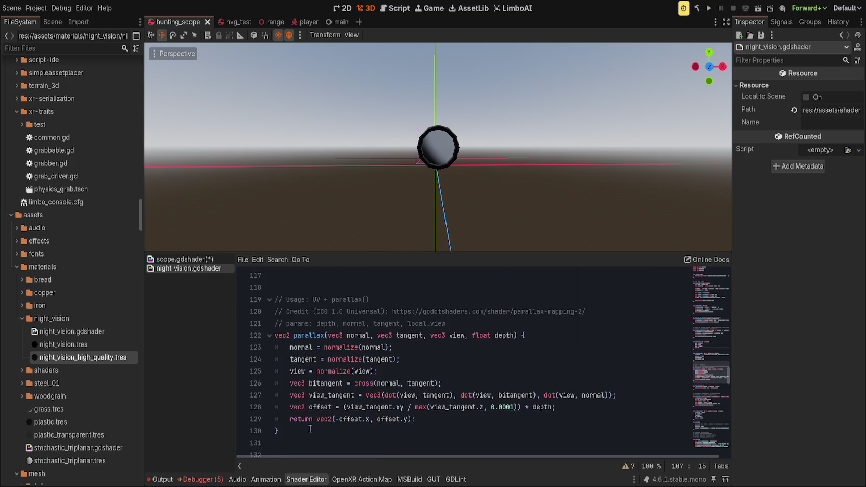
Step: Paste the copied parallax function into scope.gdshader below get_screen_pixelized
{"action": "left_click_drag", "start_coordinate": [279, 432], "coordinate": [244, 302]}
{"action": "key", "text": "ctrl+c"}
{"action": "left_click", "coordinate": [185, 259]}
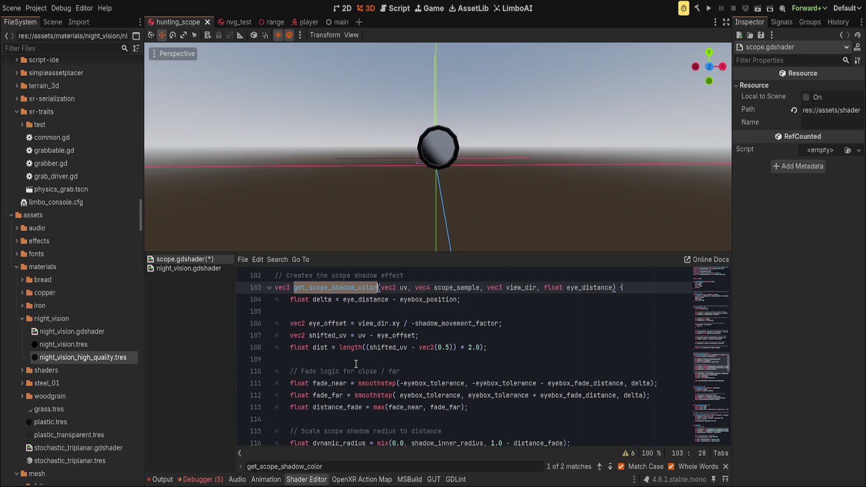
{"action": "scroll", "coordinate": [356, 364], "scroll_direction": "down", "scroll_amount": 10}
{"action": "left_click", "coordinate": [347, 393]}
{"action": "key", "text": "Return"}
{"action": "key", "text": "ctrl+v"}
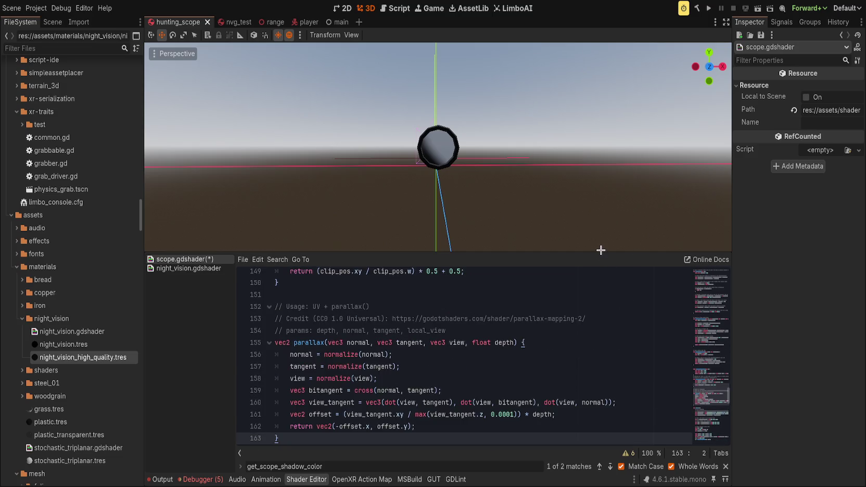
Step: Hide the script list and resize the code editor against the 3D viewport
{"action": "left_click", "coordinate": [239, 452]}
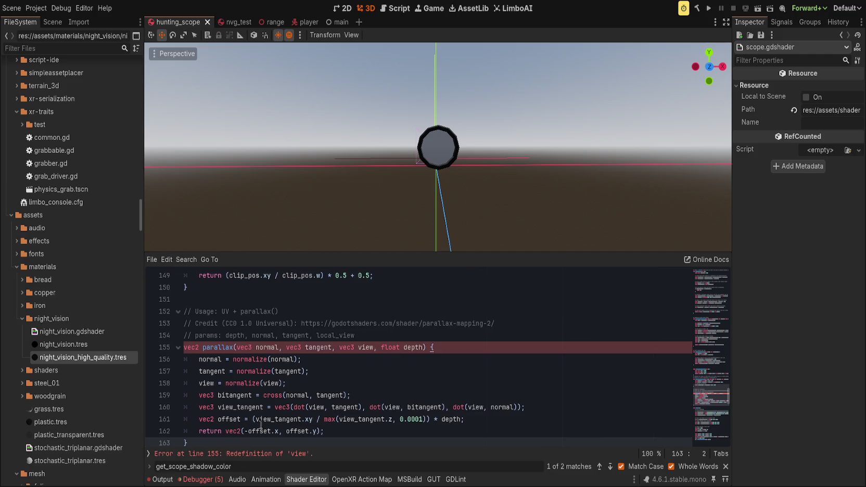
{"action": "left_click_drag", "start_coordinate": [431, 252], "coordinate": [425, 45]}
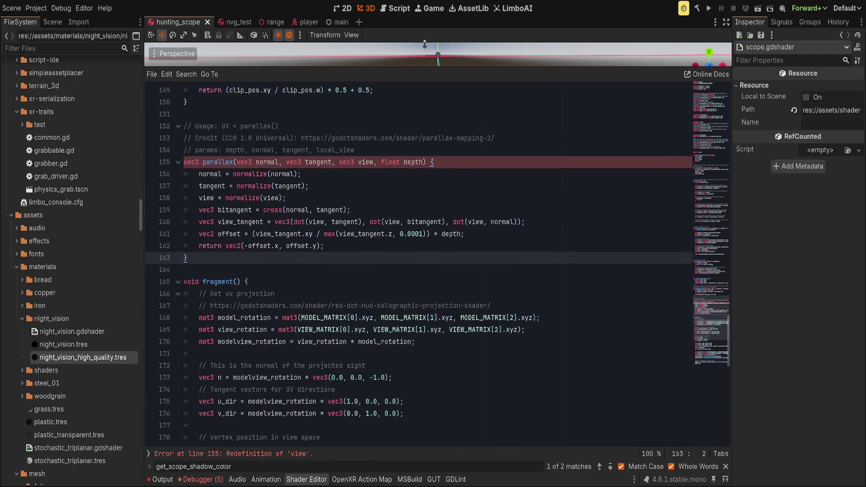
{"action": "scroll", "coordinate": [494, 321], "scroll_direction": "up", "scroll_amount": 3}
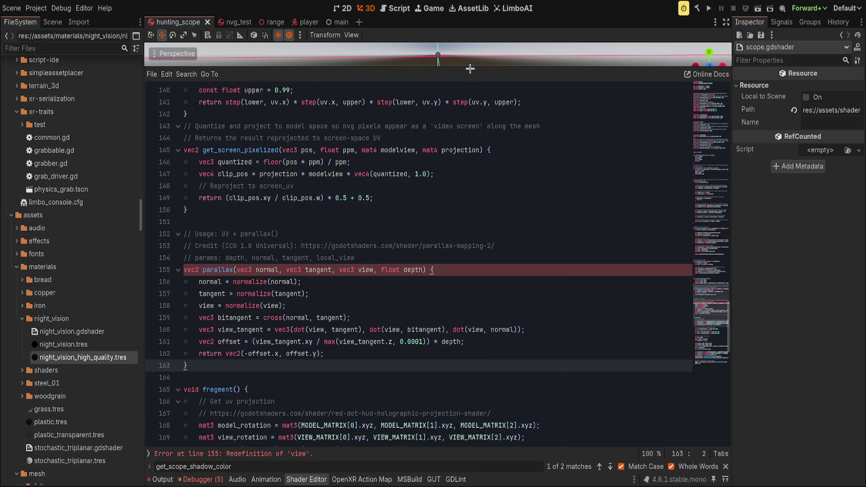
{"action": "mouse_move", "coordinate": [471, 68]}
{"action": "left_mouse_down"}
{"action": "mouse_move", "coordinate": [437, 144]}
{"action": "mouse_move", "coordinate": [502, 111]}
{"action": "left_mouse_up"}
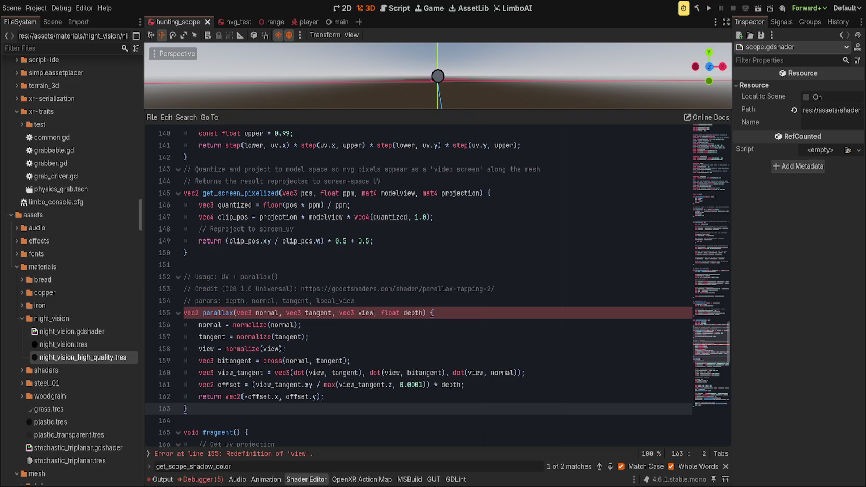
Step: Review the parallax function and search the shader for every use of view
{"action": "left_click", "coordinate": [473, 280]}
{"action": "scroll", "coordinate": [446, 314], "scroll_direction": "down", "scroll_amount": 1}
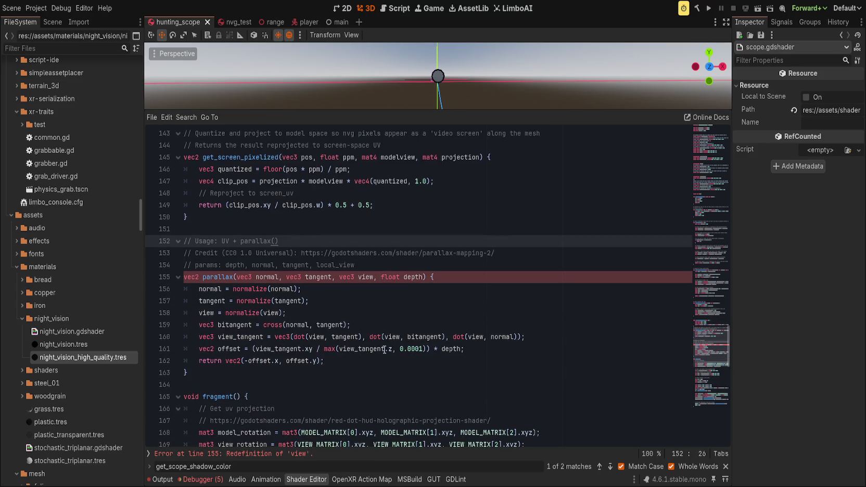
{"action": "left_click", "coordinate": [373, 277]}
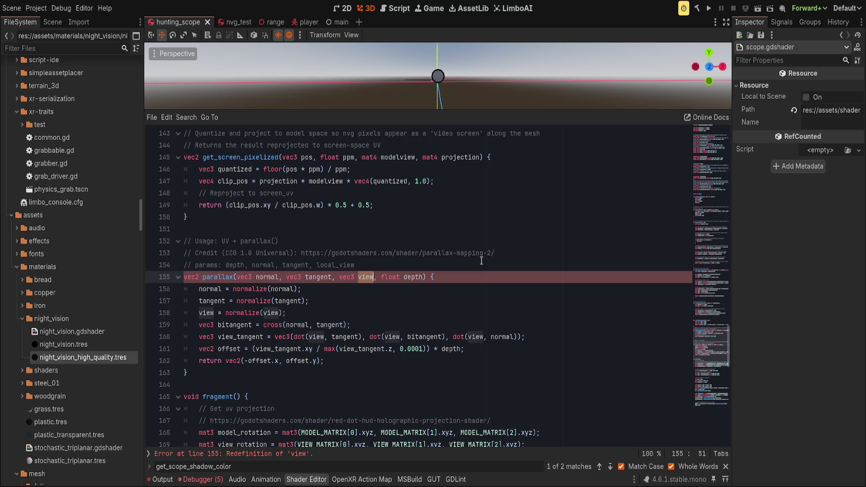
{"action": "left_click", "coordinate": [235, 454]}
{"action": "scroll", "coordinate": [299, 370], "scroll_direction": "down", "scroll_amount": 2}
{"action": "scroll", "coordinate": [300, 369], "scroll_direction": "up", "scroll_amount": 5}
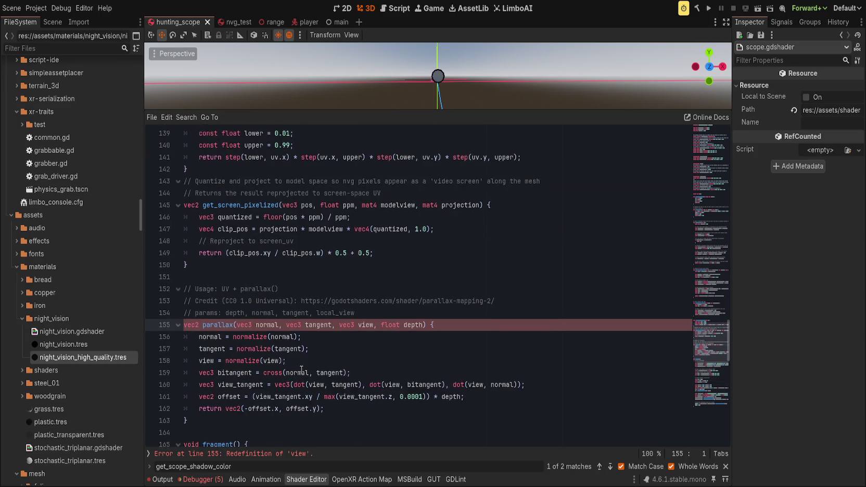
{"action": "scroll", "coordinate": [301, 370], "scroll_direction": "down", "scroll_amount": 4}
{"action": "scroll", "coordinate": [309, 348], "scroll_direction": "down", "scroll_amount": 6}
{"action": "scroll", "coordinate": [305, 348], "scroll_direction": "up", "scroll_amount": 20}
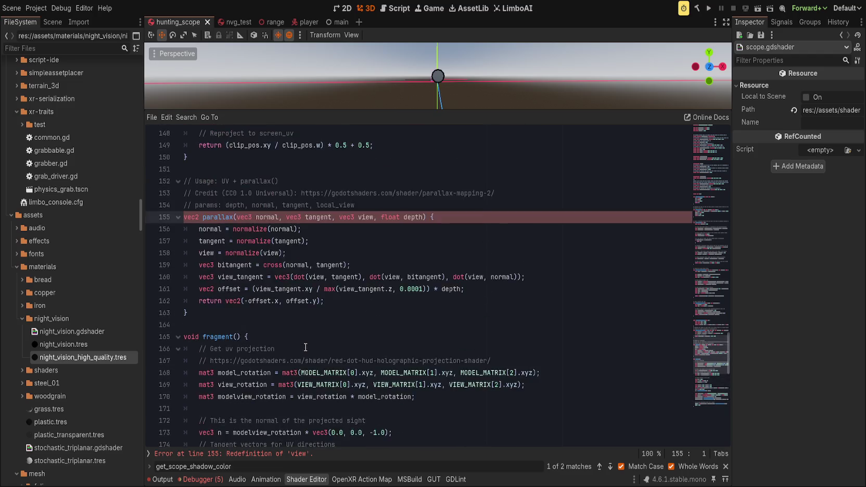
{"action": "key", "text": "ctrl+f"}
{"action": "type", "text": "verte"}
{"action": "key", "text": "BackSpace"}
{"action": "key", "text": "BackSpace"}
{"action": "key", "text": "BackSpace"}
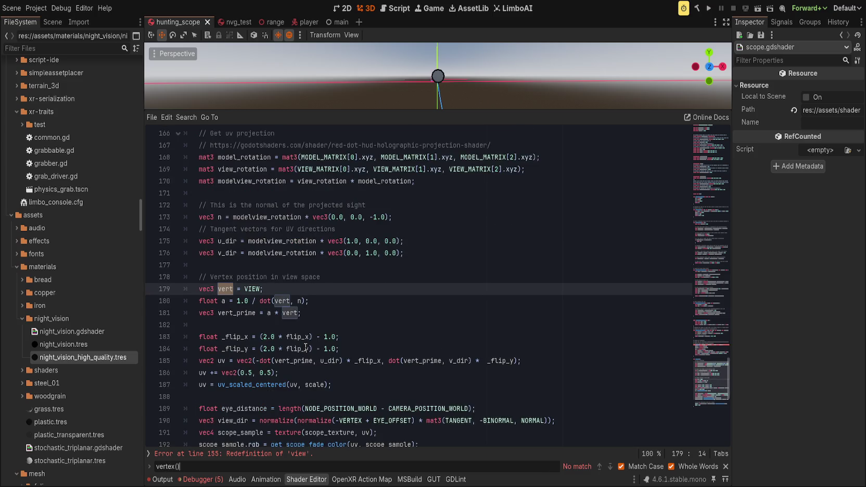
{"action": "type", "text": "iew"}
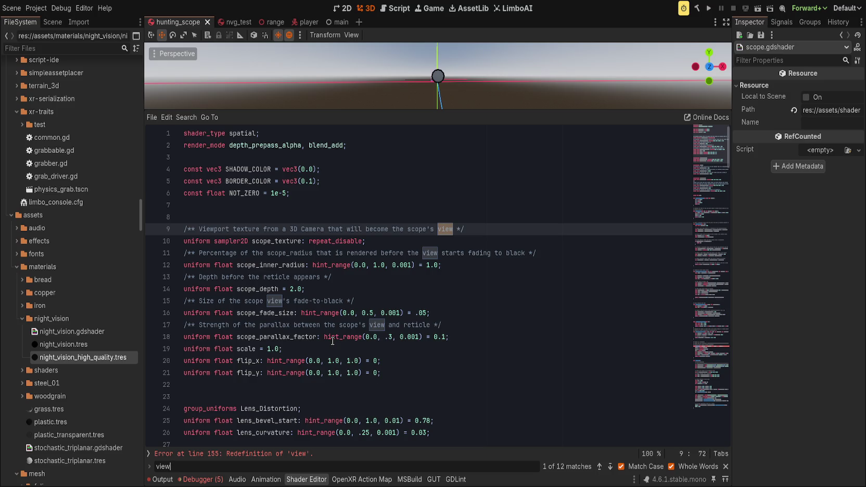
Step: Rename the varying view declaration to local_view, keeping a blank line after it
{"action": "scroll", "coordinate": [354, 344], "scroll_direction": "down", "scroll_amount": 3}
{"action": "scroll", "coordinate": [367, 344], "scroll_direction": "down", "scroll_amount": 8}
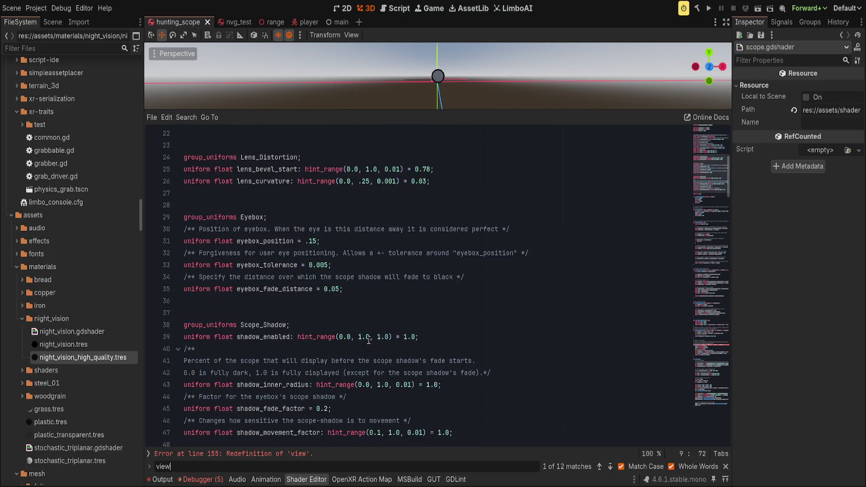
{"action": "left_click", "coordinate": [295, 326]}
{"action": "left_click", "coordinate": [294, 314]}
{"action": "key", "text": "ctrl+shift+k"}
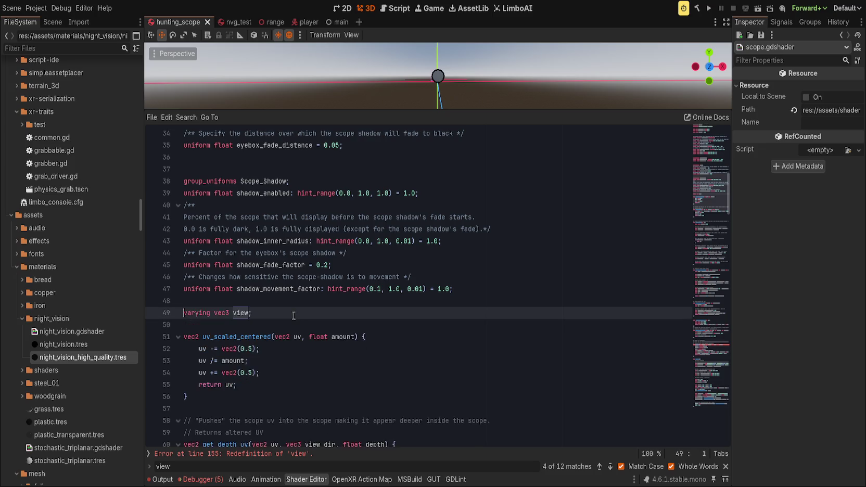
{"action": "key", "text": "ctrl+shift+k"}
{"action": "key", "text": "ctrl+z"}
{"action": "key", "text": "ctrl+z"}
{"action": "type", "text": "ocal_"}
{"action": "key", "text": "End"}
{"action": "scroll", "coordinate": [303, 289], "scroll_direction": "down", "scroll_amount": 2}
{"action": "key", "text": "Down"}
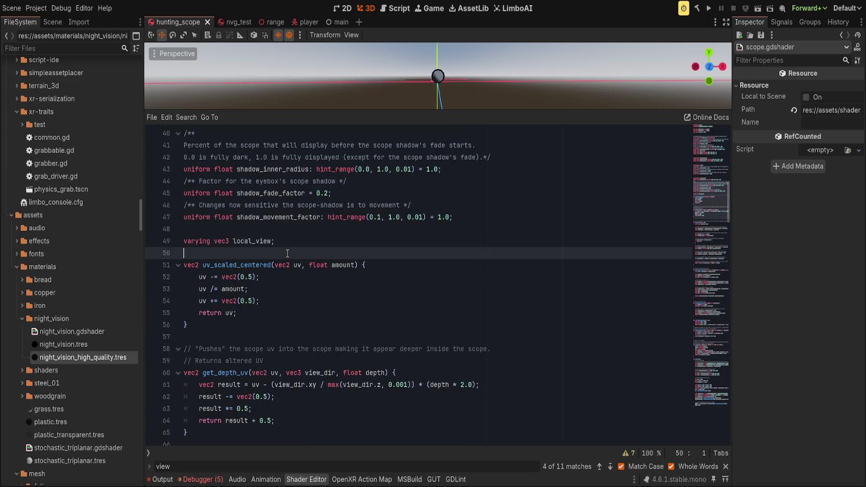
{"action": "key", "text": "Return"}
Step: Rename get_screen_pixelized to get_screen_effect and remove its float ppm parameter
{"action": "left_click", "coordinate": [238, 352]}
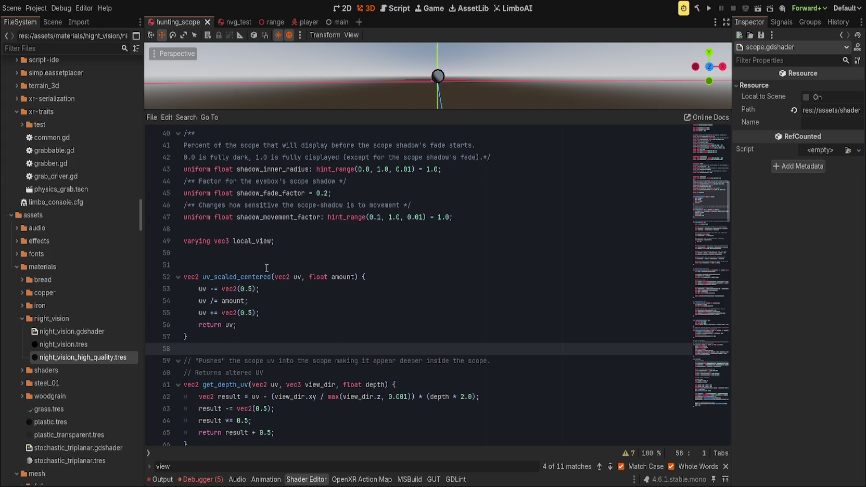
{"action": "left_click", "coordinate": [251, 277]}
{"action": "left_click", "coordinate": [451, 361]}
{"action": "scroll", "coordinate": [453, 354], "scroll_direction": "down", "scroll_amount": 9}
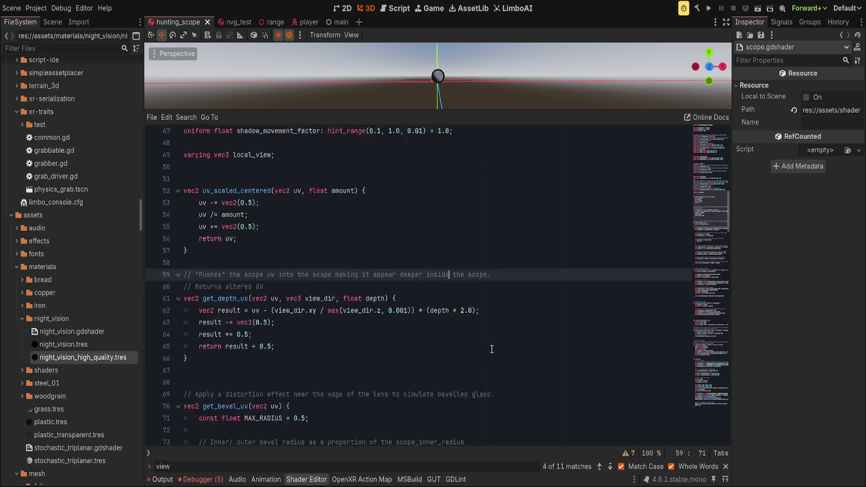
{"action": "scroll", "coordinate": [478, 374], "scroll_direction": "down", "scroll_amount": 20}
{"action": "left_click", "coordinate": [380, 337]}
{"action": "scroll", "coordinate": [369, 312], "scroll_direction": "up", "scroll_amount": 3}
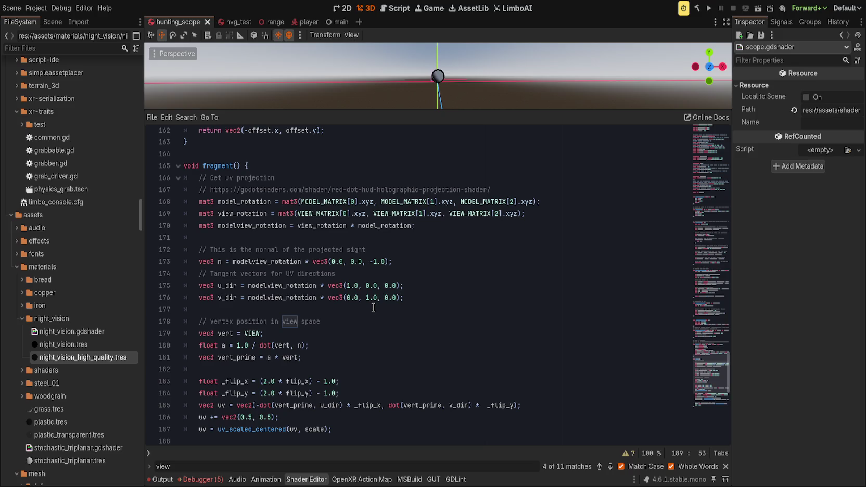
{"action": "scroll", "coordinate": [374, 308], "scroll_direction": "up", "scroll_amount": 6}
{"action": "scroll", "coordinate": [374, 307], "scroll_direction": "up", "scroll_amount": 3}
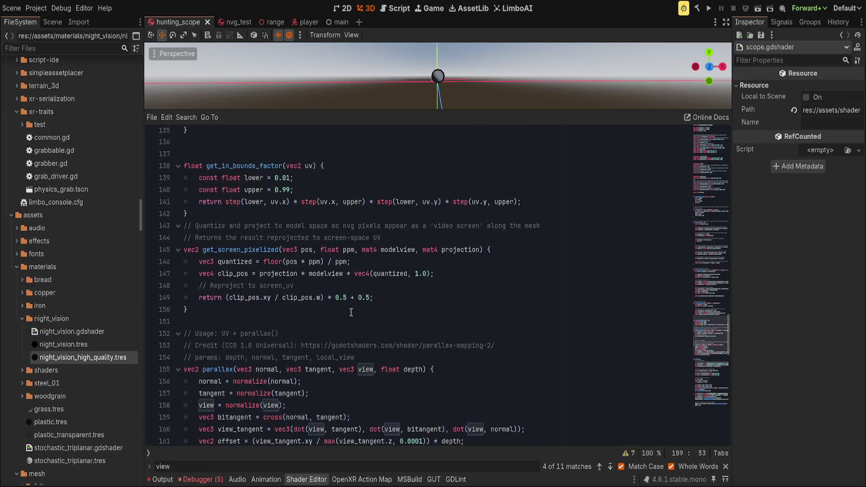
{"action": "left_click", "coordinate": [373, 308]}
{"action": "left_click_drag", "start_coordinate": [244, 252], "coordinate": [280, 250]}
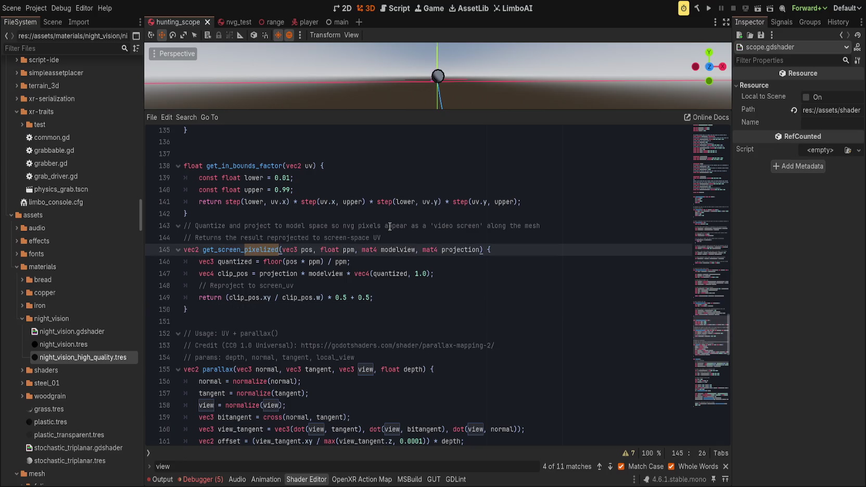
{"action": "type", "text": "effect"}
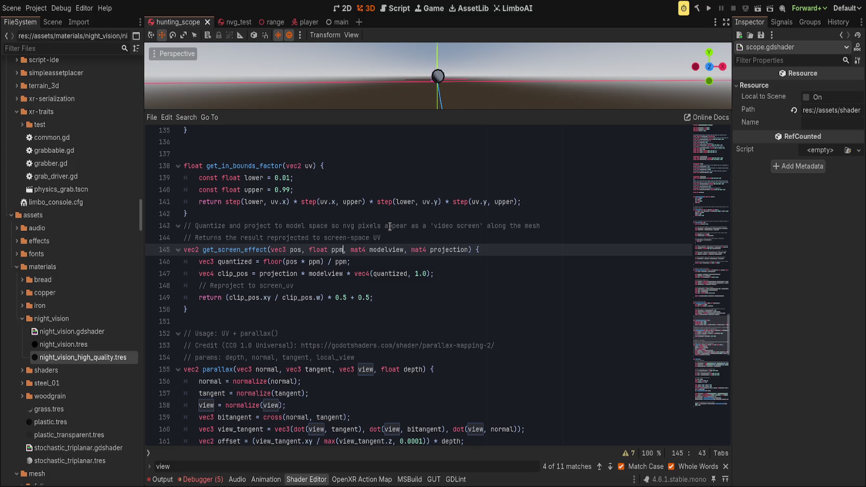
{"action": "key", "text": "BackSpace"}
{"action": "key", "text": "BackSpace"}
{"action": "key", "text": "BackSpace"}
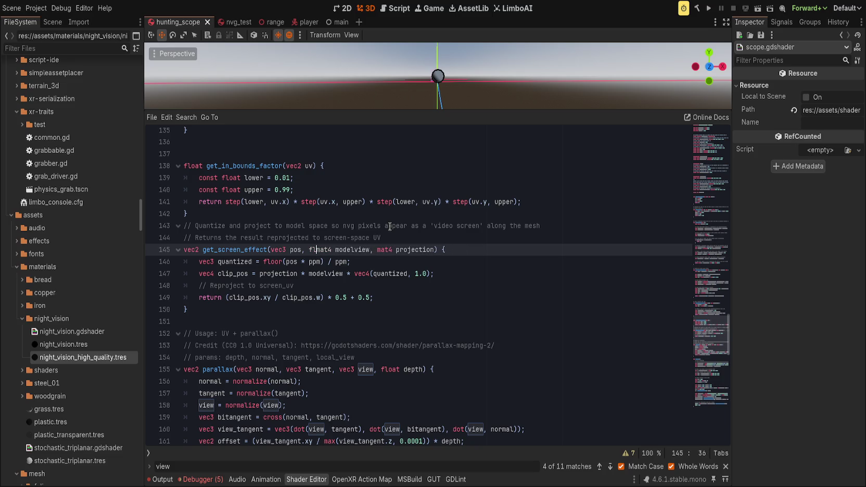
{"action": "left_click", "coordinate": [316, 308]}
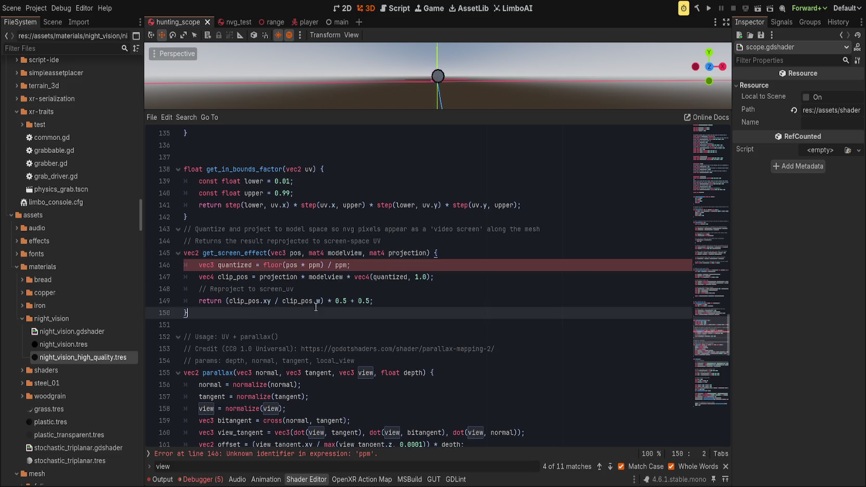
Step: Add a void vertex() function below the parallax function, declaring varying vec3 local_pos above it
{"action": "scroll", "coordinate": [333, 292], "scroll_direction": "down", "scroll_amount": 6}
{"action": "left_click", "coordinate": [345, 253]}
{"action": "key", "text": "Return"}
{"action": "key", "text": "Return"}
{"action": "type", "text": "void vertex() {"}
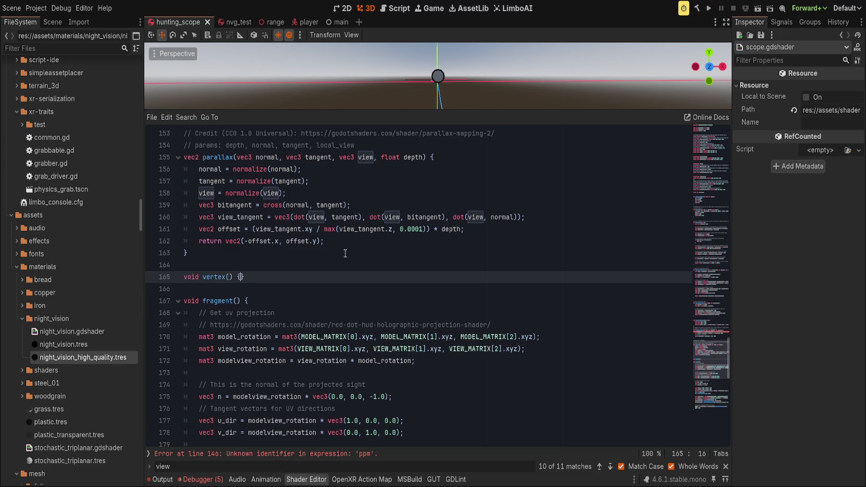
{"action": "key", "text": "Return"}
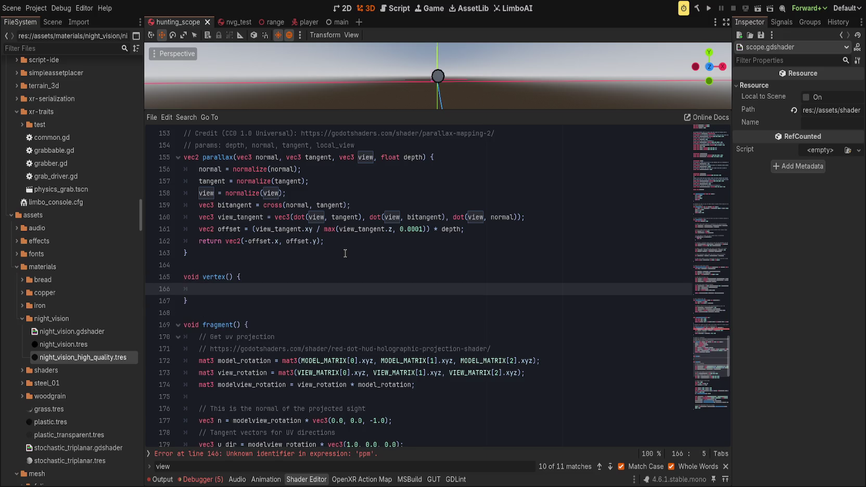
{"action": "left_click", "coordinate": [356, 262]}
{"action": "key", "text": "Return"}
{"action": "type", "text": "va"}
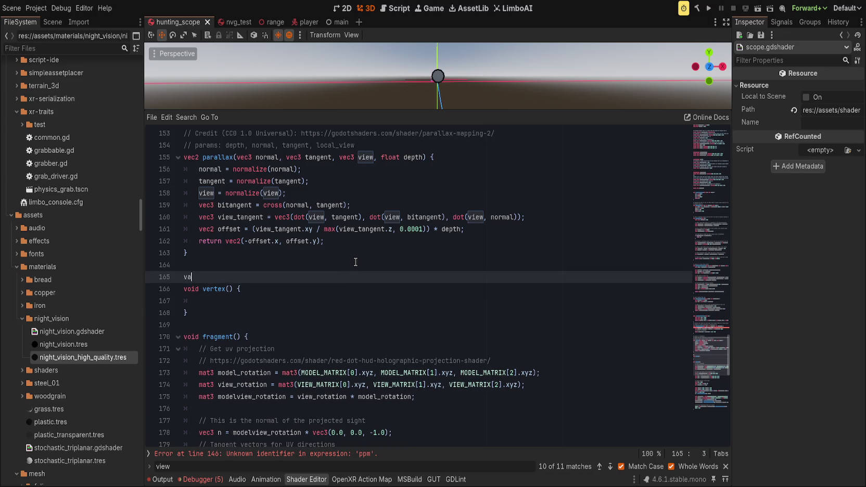
{"action": "type", "text": "rying vec3 local_po"}
{"action": "key", "text": "Down"}
{"action": "key", "text": "Down"}
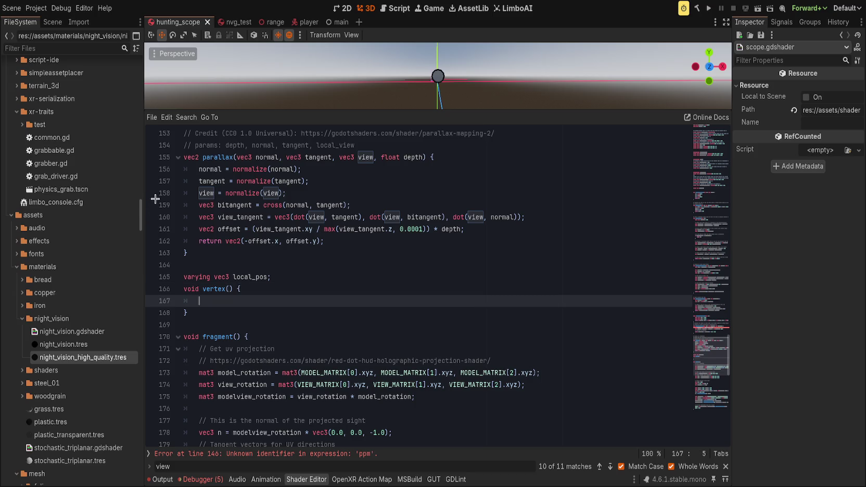
Step: Set local_pos = VERTEX in vertex(), matching night_vision.gdshader
{"action": "left_click", "coordinate": [149, 453]}
{"action": "left_click", "coordinate": [188, 126]}
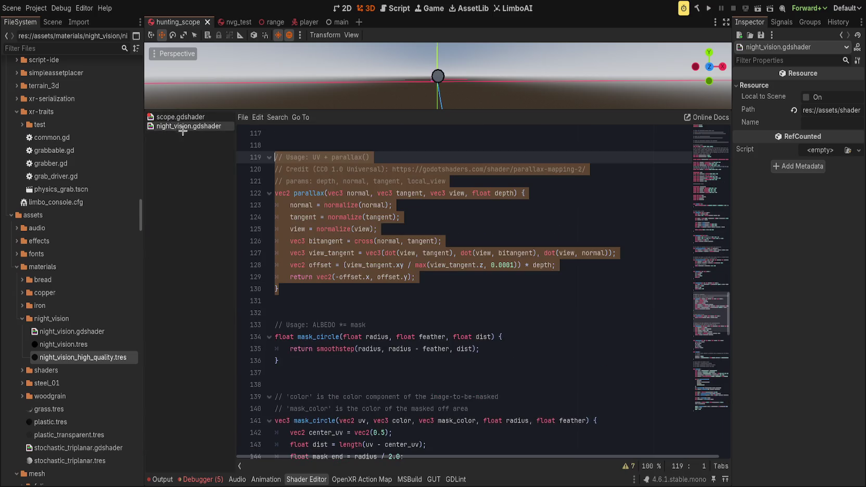
{"action": "scroll", "coordinate": [436, 294], "scroll_direction": "down", "scroll_amount": 5}
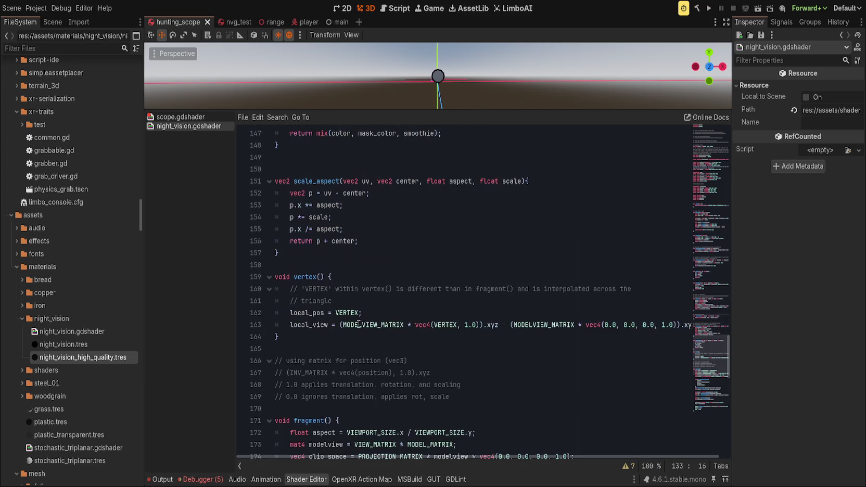
{"action": "left_click", "coordinate": [366, 313]}
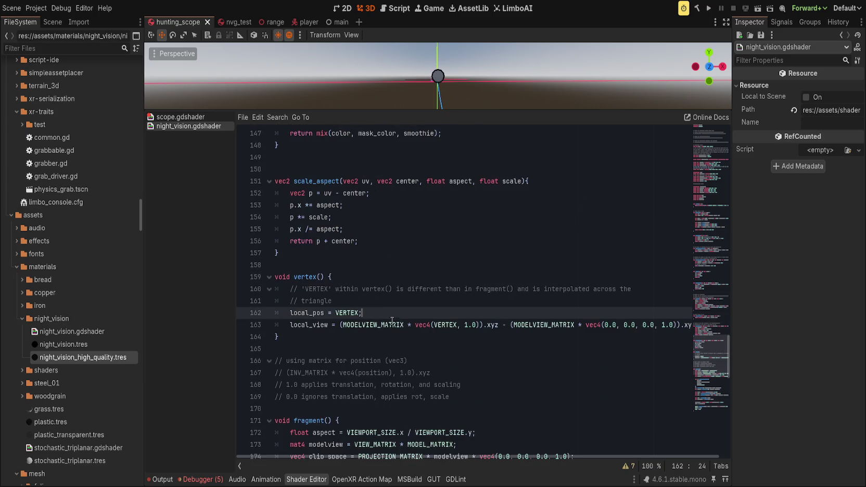
{"action": "left_click", "coordinate": [199, 117]}
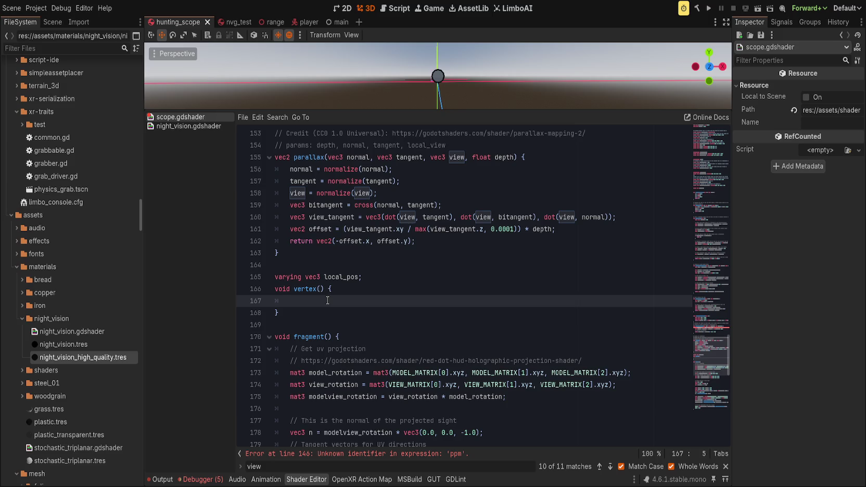
{"action": "type", "text": "local_pos = VERTEX;"}
{"action": "left_click", "coordinate": [337, 315]}
{"action": "scroll", "coordinate": [372, 317], "scroll_direction": "down", "scroll_amount": 1}
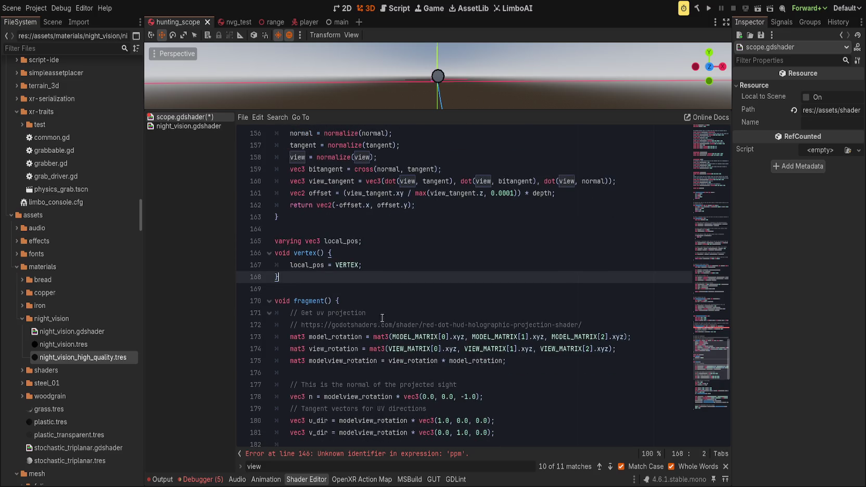
{"action": "mouse_move", "coordinate": [353, 265]}
{"action": "left_mouse_down"}
{"action": "mouse_move", "coordinate": [525, 347]}
{"action": "mouse_move", "coordinate": [552, 384]}
{"action": "mouse_move", "coordinate": [482, 375]}
{"action": "mouse_move", "coordinate": [498, 388]}
{"action": "left_mouse_up"}
{"action": "scroll", "coordinate": [499, 387], "scroll_direction": "down", "scroll_amount": 1}
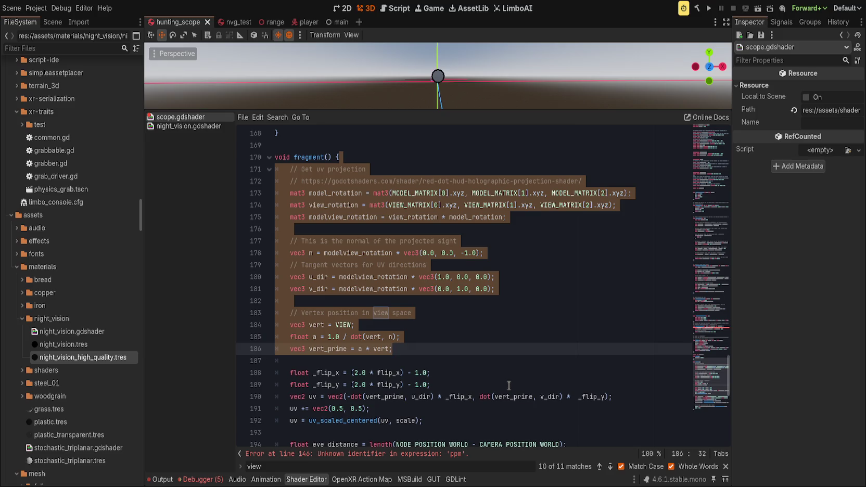
Step: Delete the old uv projection, flip and uv calculation lines from fragment()
{"action": "key", "text": "Delete"}
{"action": "scroll", "coordinate": [460, 378], "scroll_direction": "up", "scroll_amount": 4}
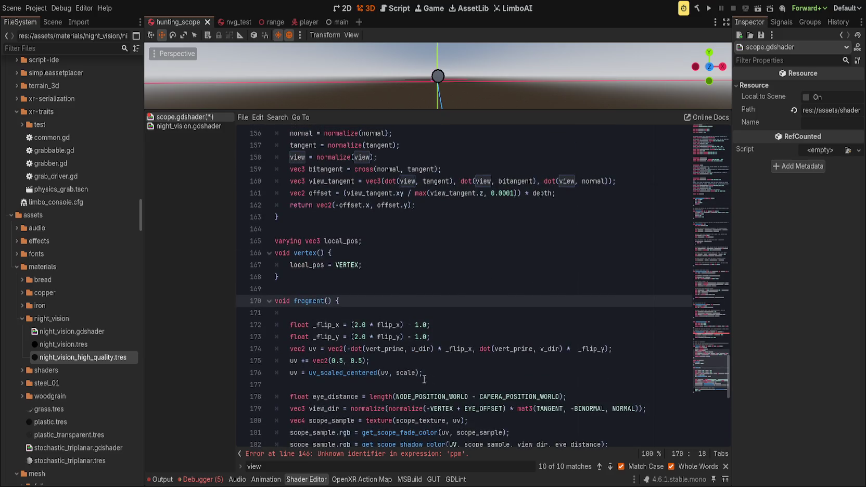
{"action": "left_click", "coordinate": [472, 379]}
{"action": "left_click_drag", "start_coordinate": [473, 377], "coordinate": [435, 314]}
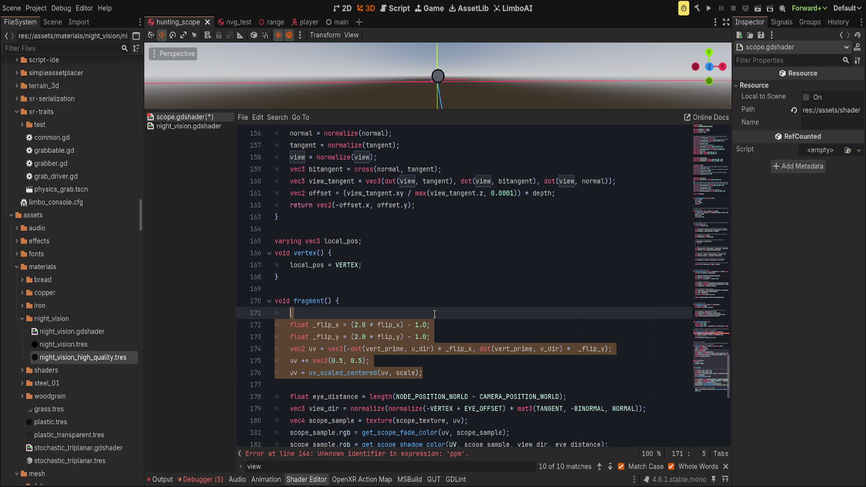
{"action": "key", "text": "Delete"}
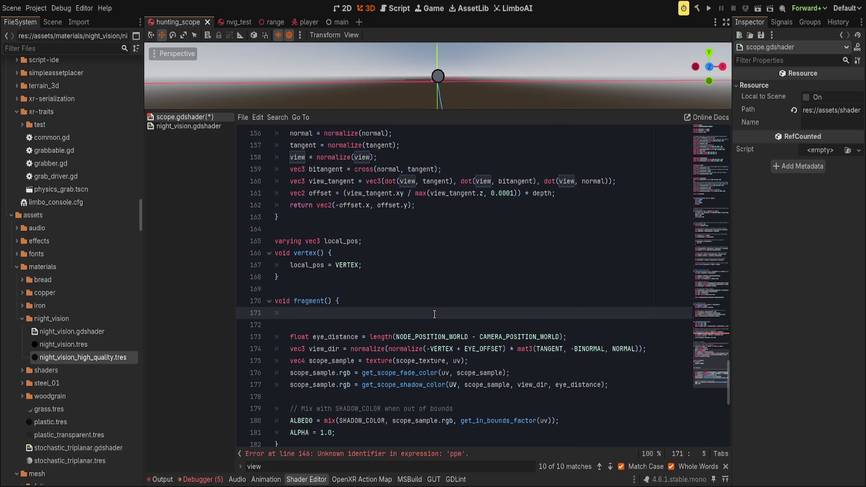
Step: In get_screen_effect, use pos instead of quantized and delete the quantize line
{"action": "scroll", "coordinate": [448, 306], "scroll_direction": "up", "scroll_amount": 8}
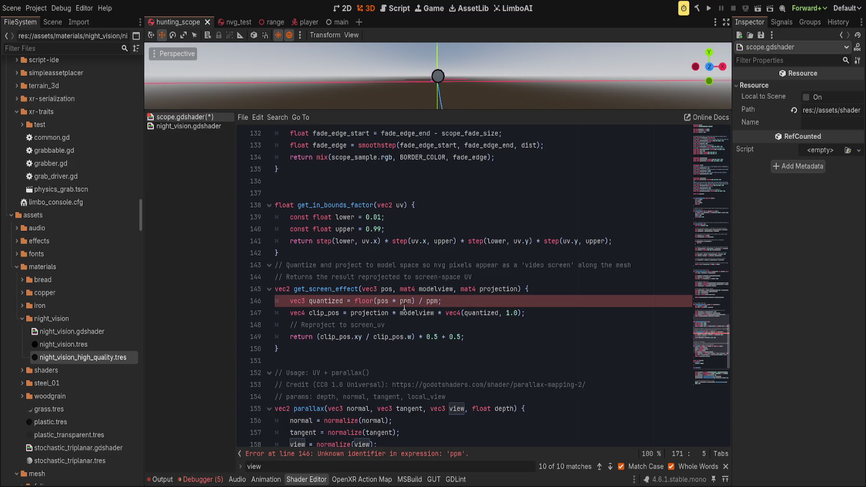
{"action": "left_click", "coordinate": [483, 300]}
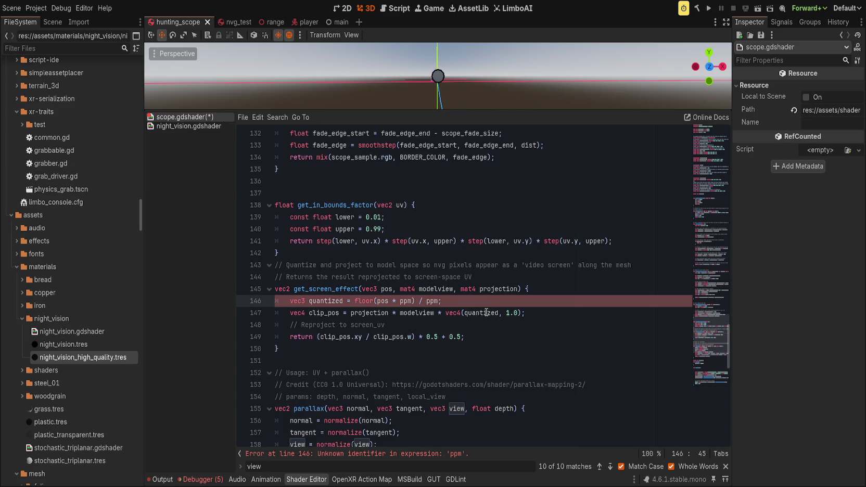
{"action": "double_click", "coordinate": [486, 312]}
{"action": "type", "text": "pos"}
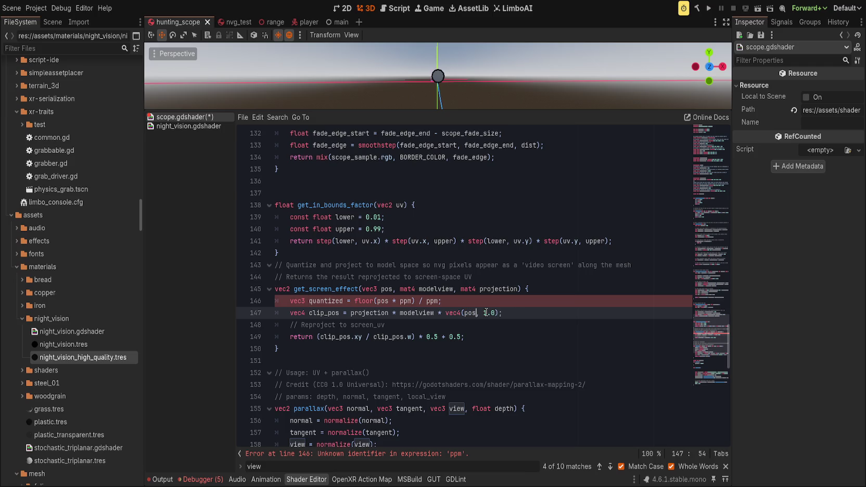
{"action": "key", "text": "Up"}
{"action": "key", "text": "ctrl+shift+k"}
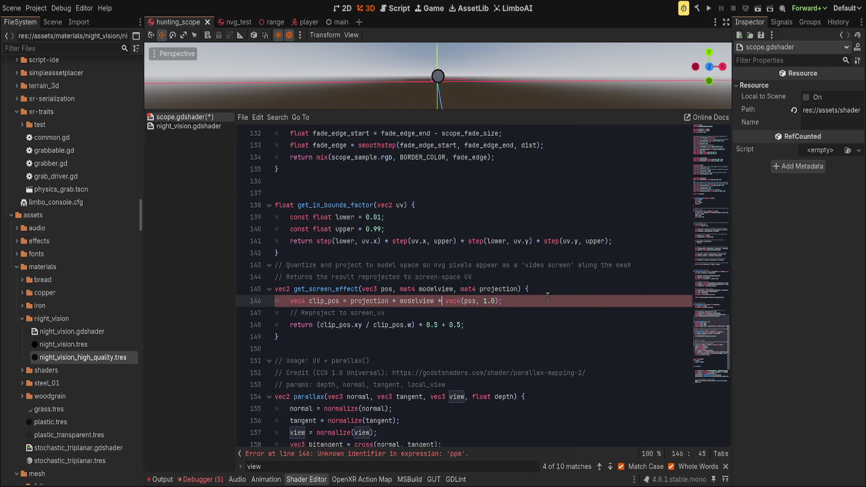
{"action": "scroll", "coordinate": [401, 370], "scroll_direction": "down", "scroll_amount": 8}
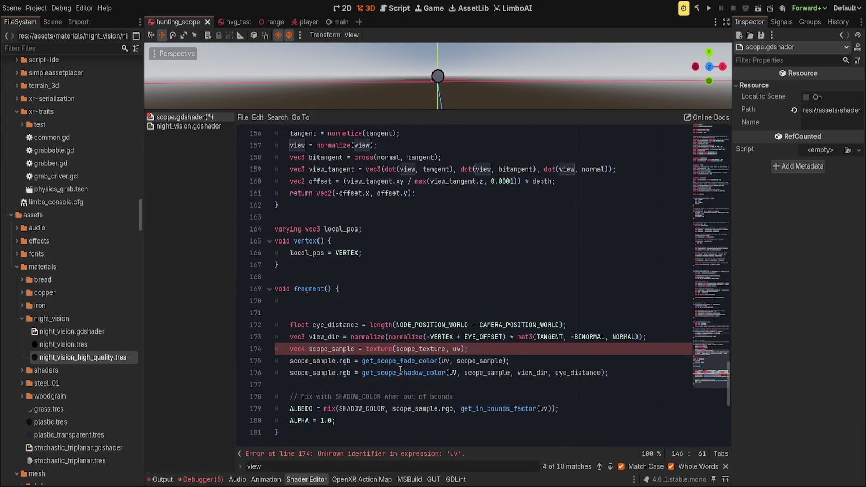
Step: Copy night vision's modelview and clip_space lines into the scope's fragment()
{"action": "left_click", "coordinate": [406, 313]}
{"action": "left_click", "coordinate": [188, 127]}
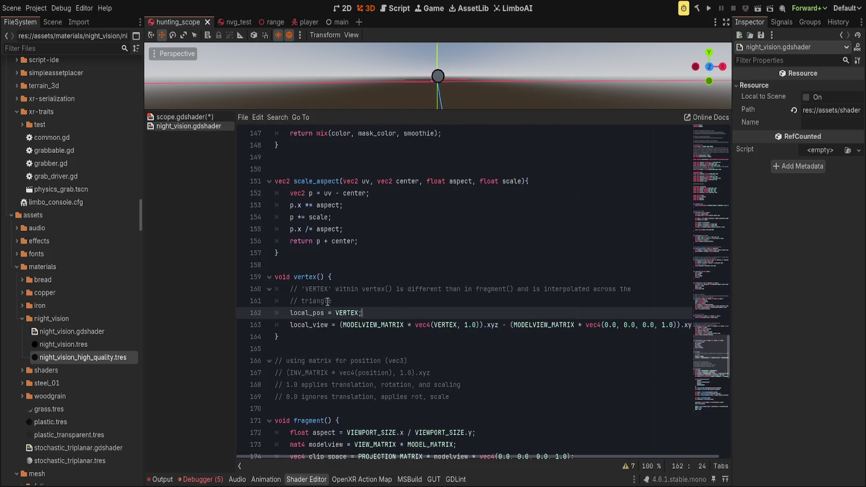
{"action": "scroll", "coordinate": [343, 349], "scroll_direction": "down", "scroll_amount": 3}
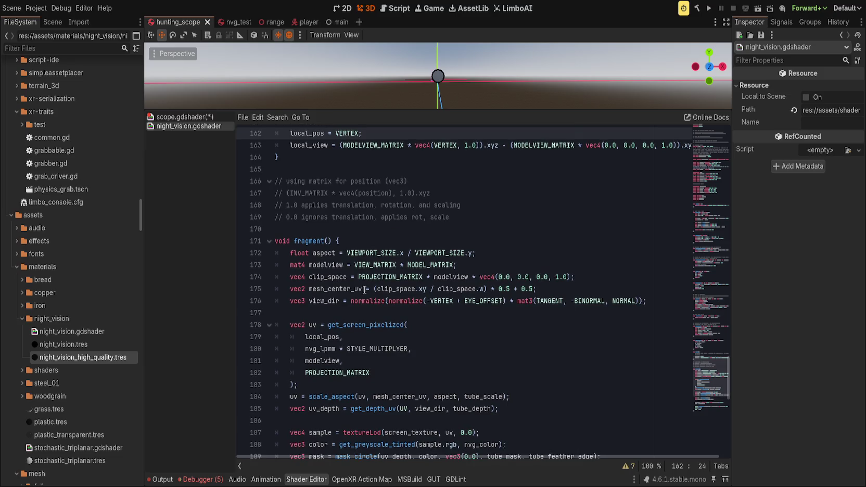
{"action": "left_click", "coordinate": [501, 256]}
{"action": "left_click_drag", "start_coordinate": [500, 257], "coordinate": [603, 276]}
{"action": "key", "text": "ctrl+c"}
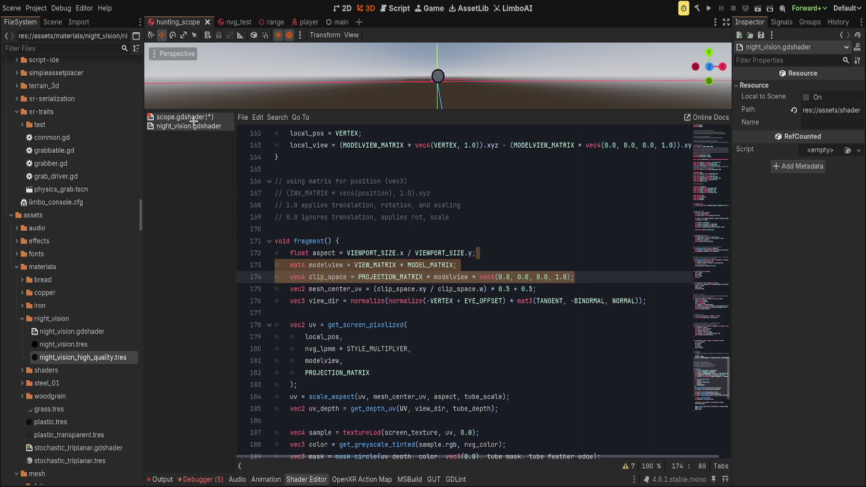
{"action": "left_click", "coordinate": [193, 120]}
{"action": "key", "text": "ctrl+v"}
Step: Remove the stray line and move view_dir and eye_distance up under clip_space
{"action": "left_click", "coordinate": [371, 301]}
{"action": "type", "text": "x"}
{"action": "key", "text": "ctrl+x"}
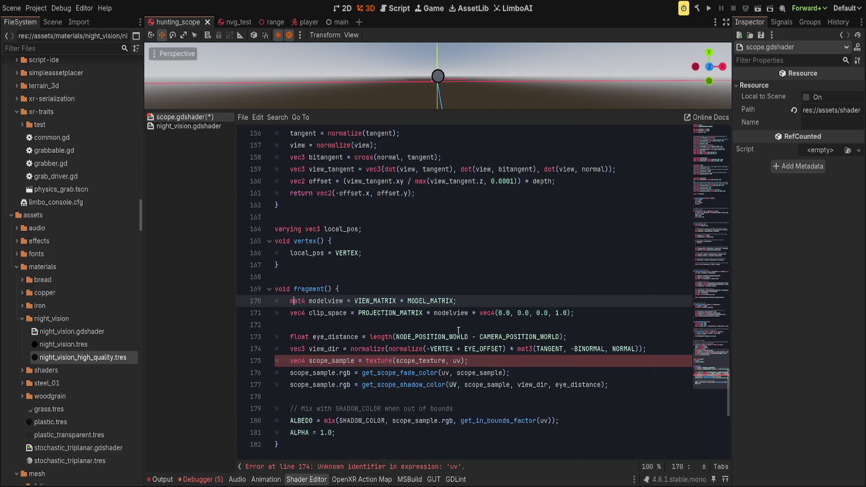
{"action": "left_click", "coordinate": [428, 352]}
{"action": "key", "text": "alt+Up"}
{"action": "key", "text": "alt+Up"}
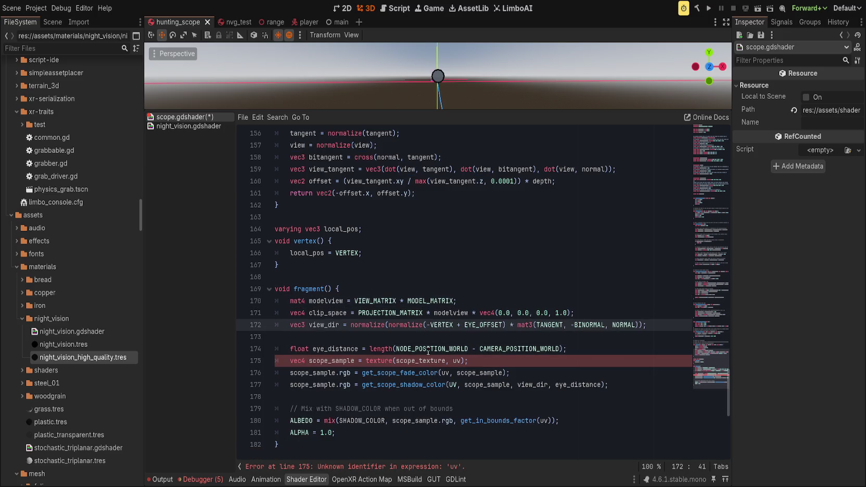
{"action": "left_click", "coordinate": [414, 348]}
{"action": "key", "text": "alt+Up"}
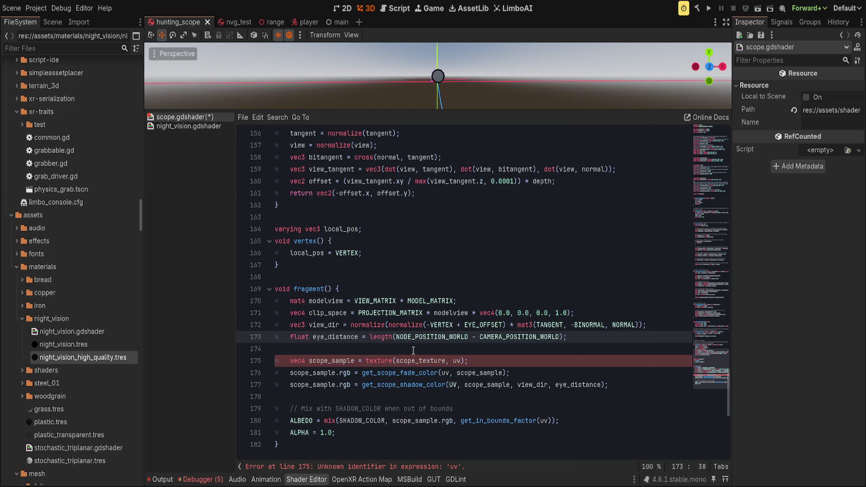
{"action": "left_click", "coordinate": [413, 350]}
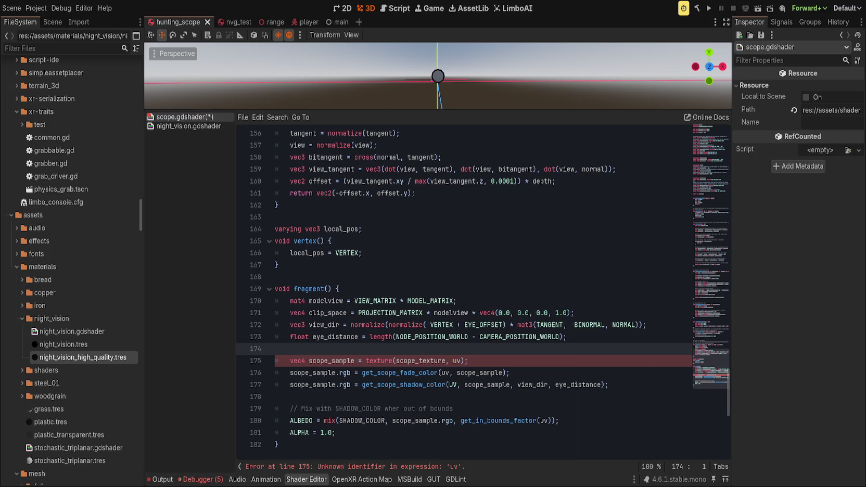
{"action": "left_click", "coordinate": [410, 339]}
Step: Open a new line above scope_sample and check how night vision computes its uv
{"action": "left_click", "coordinate": [548, 360]}
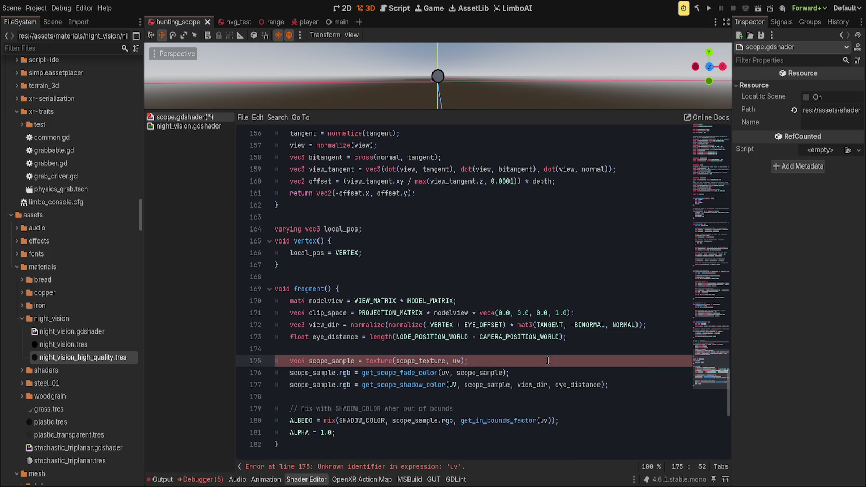
{"action": "left_click", "coordinate": [501, 337]}
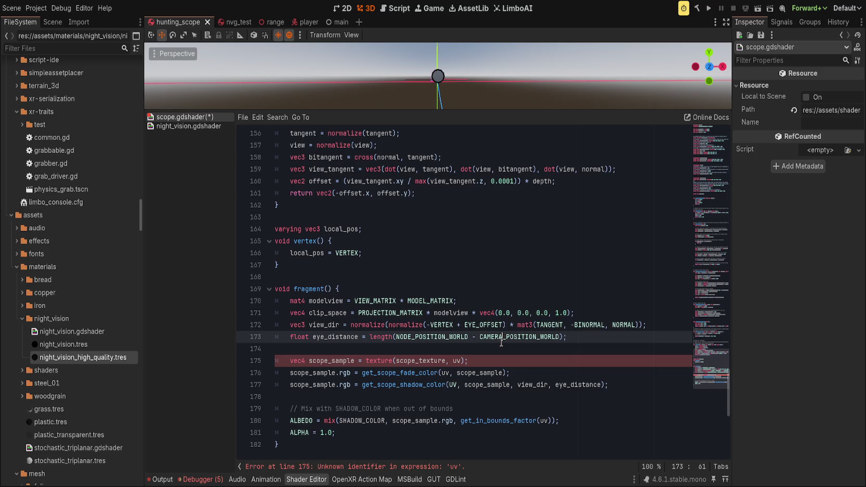
{"action": "left_click", "coordinate": [504, 345]}
{"action": "key", "text": "Return"}
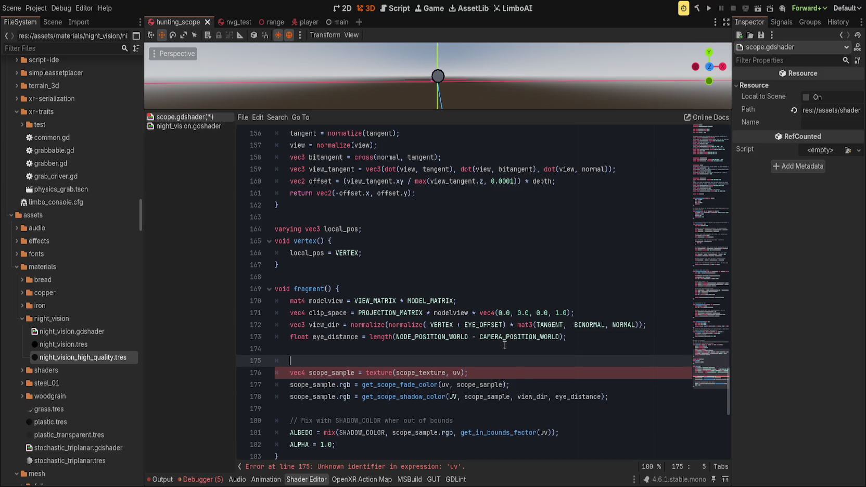
{"action": "left_click", "coordinate": [189, 126]}
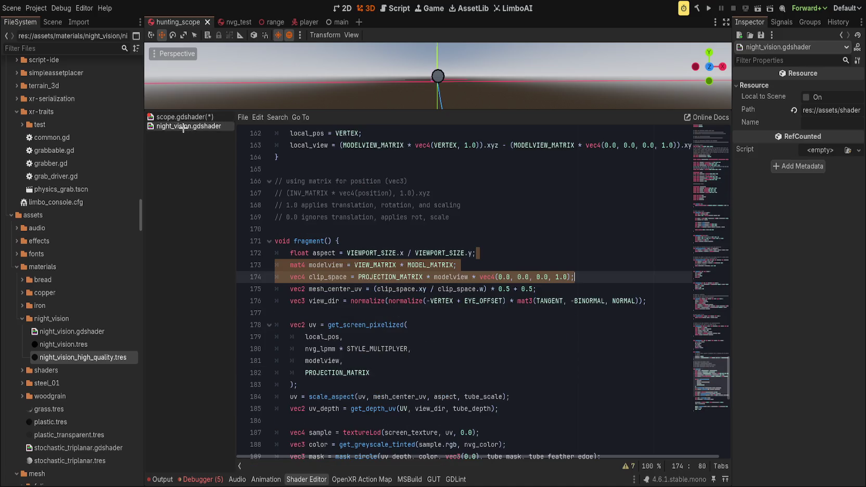
{"action": "left_click", "coordinate": [414, 311]}
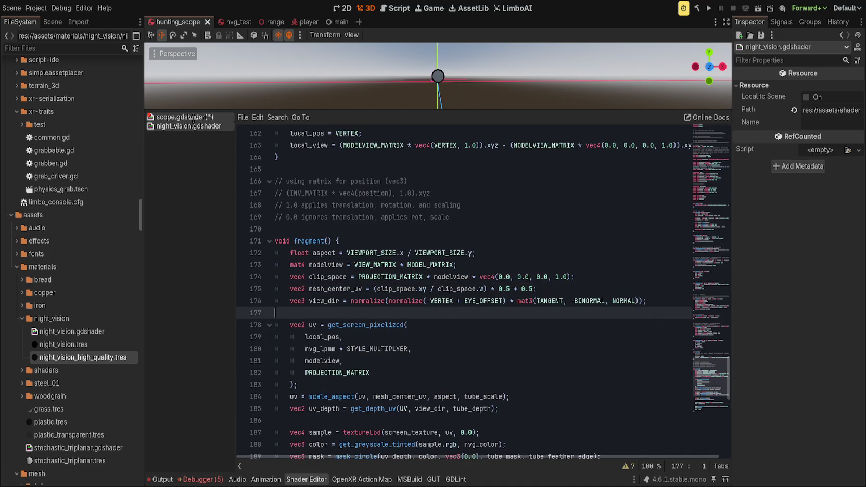
{"action": "left_click", "coordinate": [193, 118]}
Step: Write vec2 uv = get_screen_effect(local_pos, modelview, PROJECTION_MATRIX); using autocomplete
{"action": "type", "text": "vec2"}
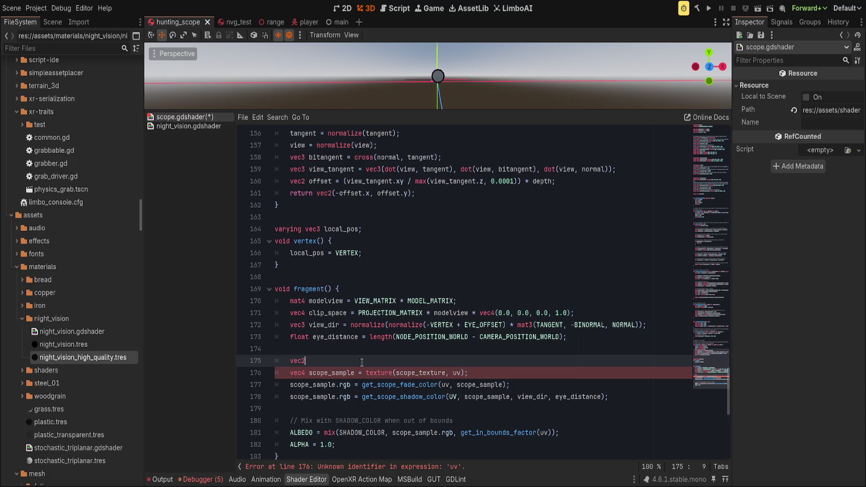
{"action": "type", "text": " uv = get_scre"}
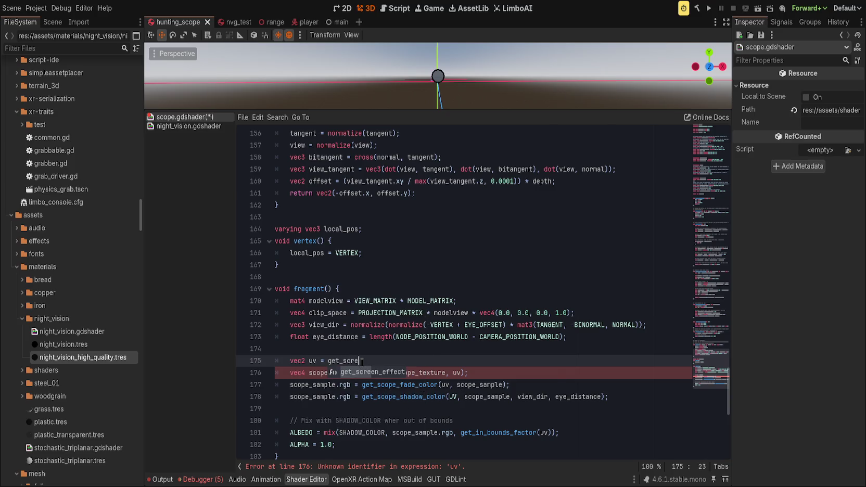
{"action": "key", "text": "Return"}
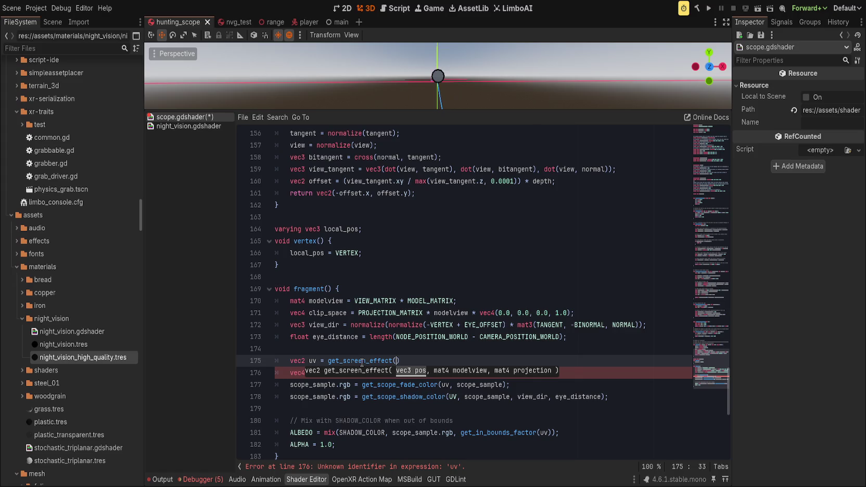
{"action": "type", "text": "local_pos, "}
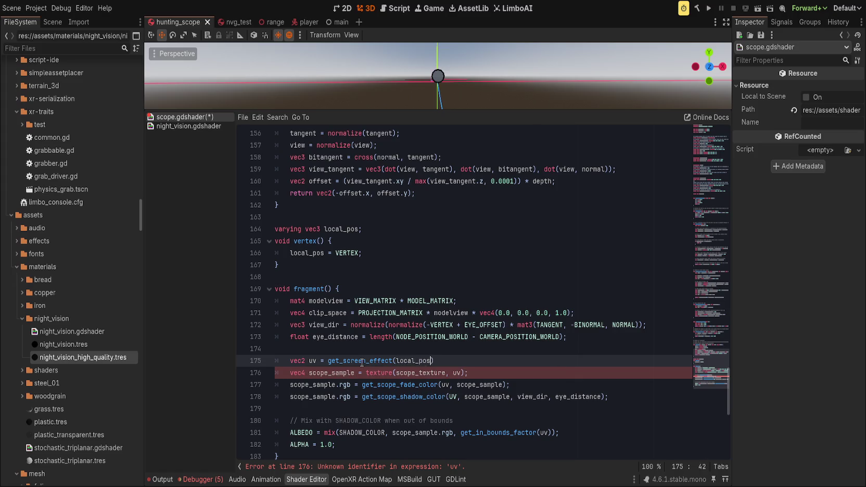
{"action": "type", "text": "modelview, proj"}
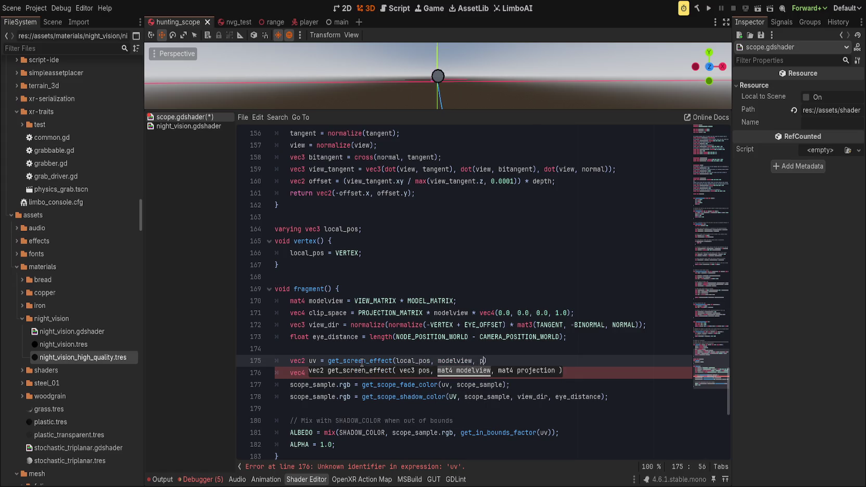
{"action": "type", "text": "ection"}
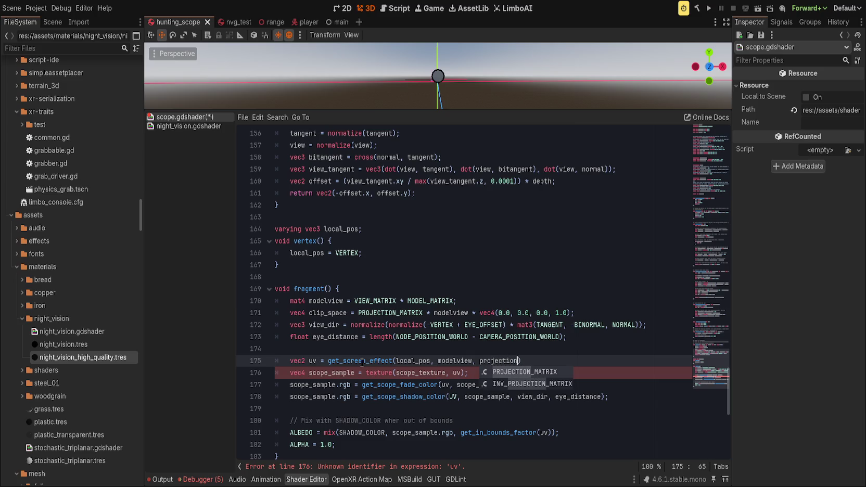
{"action": "key", "text": "Return"}
{"action": "type", "text": ";"}
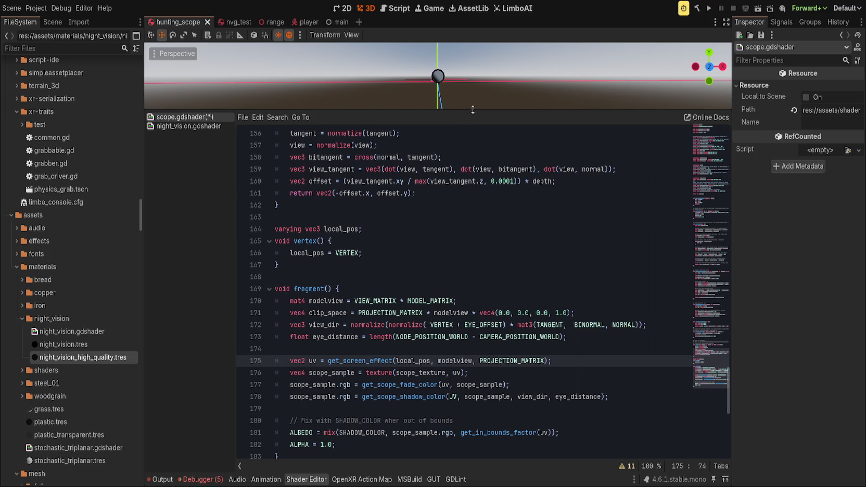
{"action": "mouse_move", "coordinate": [472, 109]}
{"action": "left_mouse_down"}
{"action": "mouse_move", "coordinate": [475, 311]}
{"action": "mouse_move", "coordinate": [484, 136]}
{"action": "left_mouse_up"}
{"action": "scroll", "coordinate": [477, 298], "scroll_direction": "up", "scroll_amount": 3}
{"action": "scroll", "coordinate": [422, 210], "scroll_direction": "down", "scroll_amount": 3}
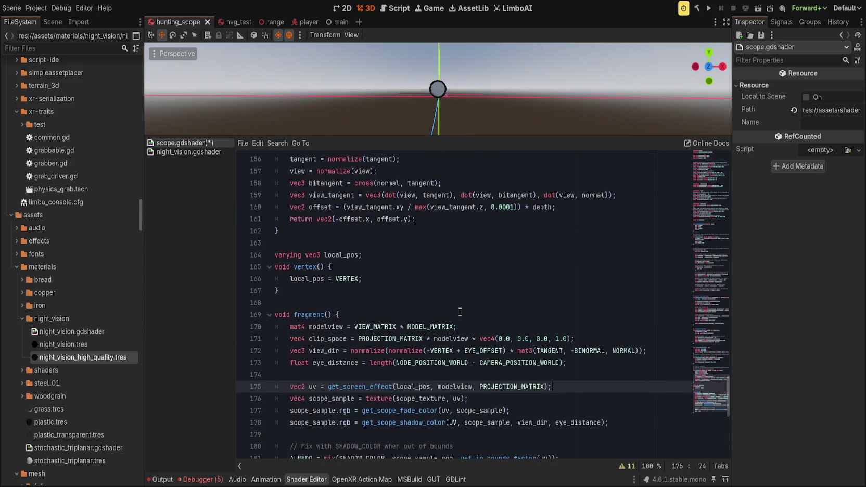
{"action": "scroll", "coordinate": [460, 311], "scroll_direction": "down", "scroll_amount": 2}
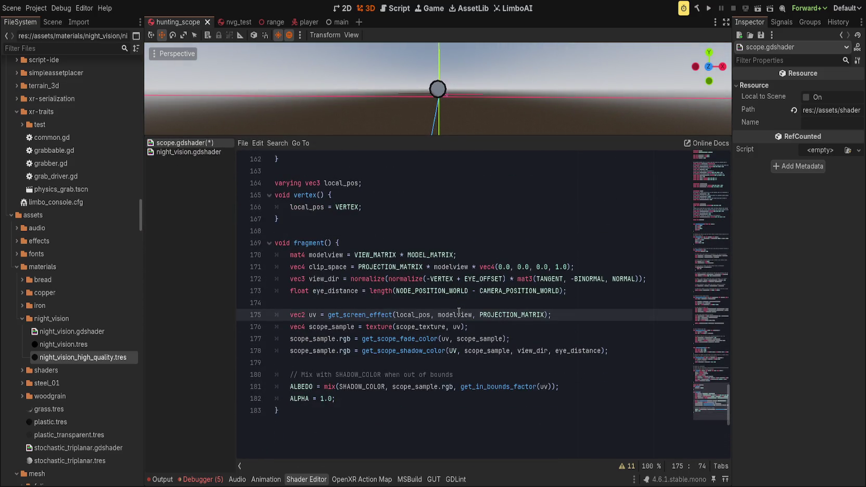
Step: Delete the get_scope_shadow_color call from fragment()
{"action": "left_click", "coordinate": [427, 350]}
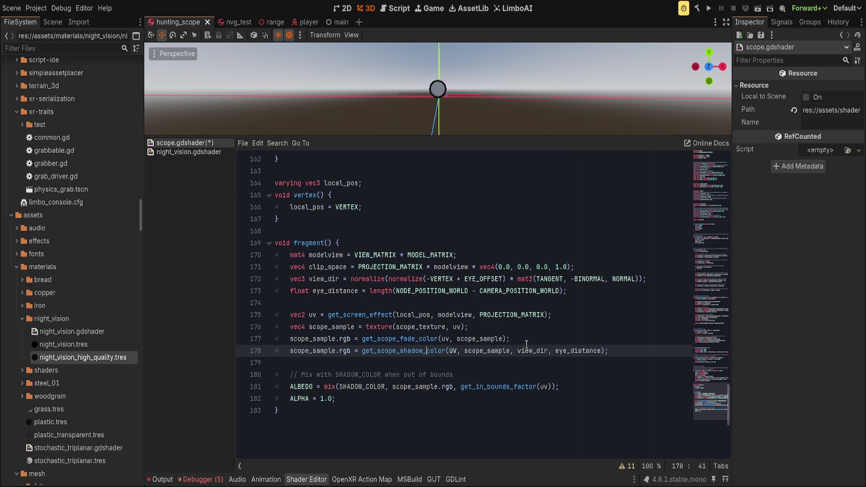
{"action": "key", "text": "ctrl+x"}
{"action": "scroll", "coordinate": [502, 361], "scroll_direction": "up", "scroll_amount": 3}
{"action": "left_click", "coordinate": [362, 330]}
{"action": "left_click", "coordinate": [319, 337]}
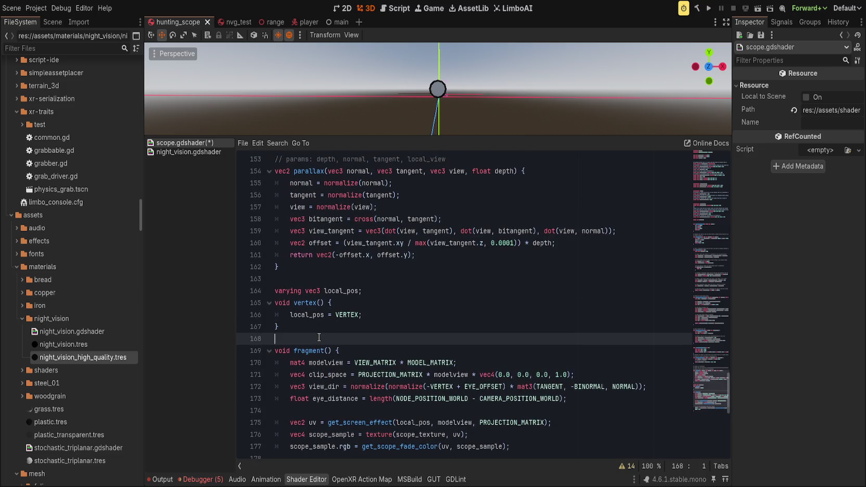
{"action": "left_click", "coordinate": [333, 291]}
{"action": "scroll", "coordinate": [360, 336], "scroll_direction": "up", "scroll_amount": 20}
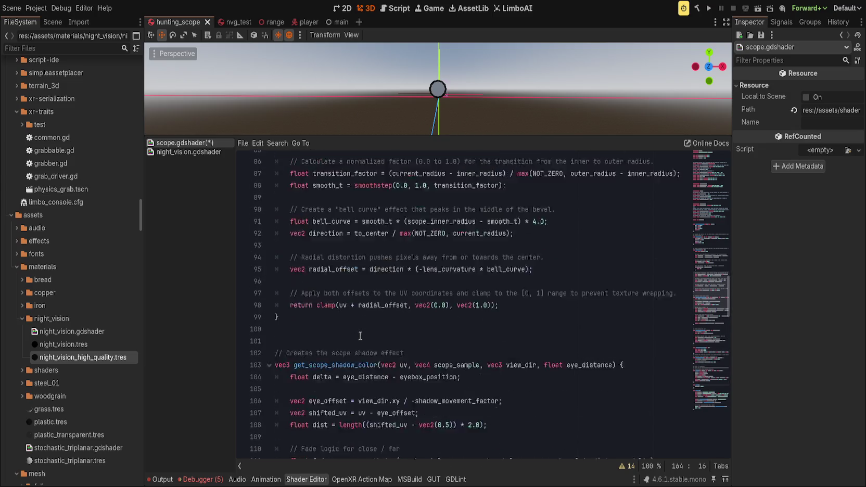
{"action": "scroll", "coordinate": [360, 336], "scroll_direction": "up", "scroll_amount": 20}
Step: Declare varying vec3 local_pos among the top varyings and delete the unused local_view
{"action": "left_click", "coordinate": [346, 437]}
{"action": "type", "text": "varying vec3 local_pos;"}
{"action": "key", "text": "Return"}
{"action": "scroll", "coordinate": [395, 426], "scroll_direction": "down", "scroll_amount": 5}
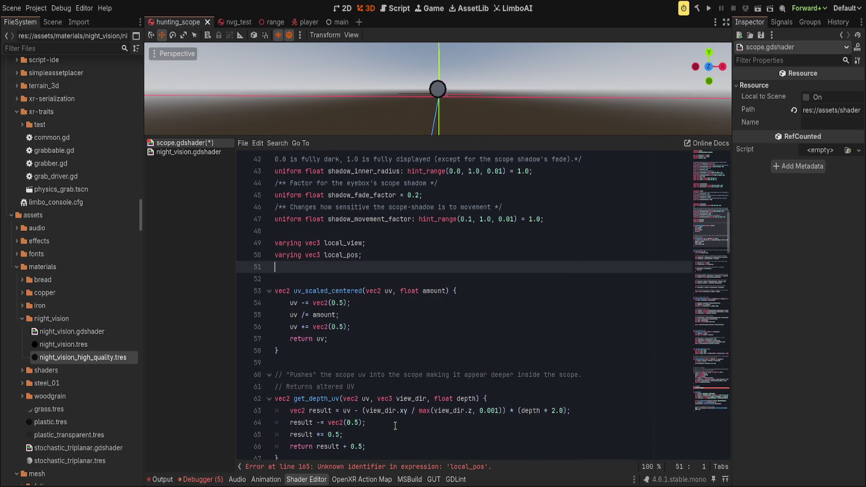
{"action": "left_click", "coordinate": [377, 240]}
{"action": "key", "text": "ctrl+shift+k"}
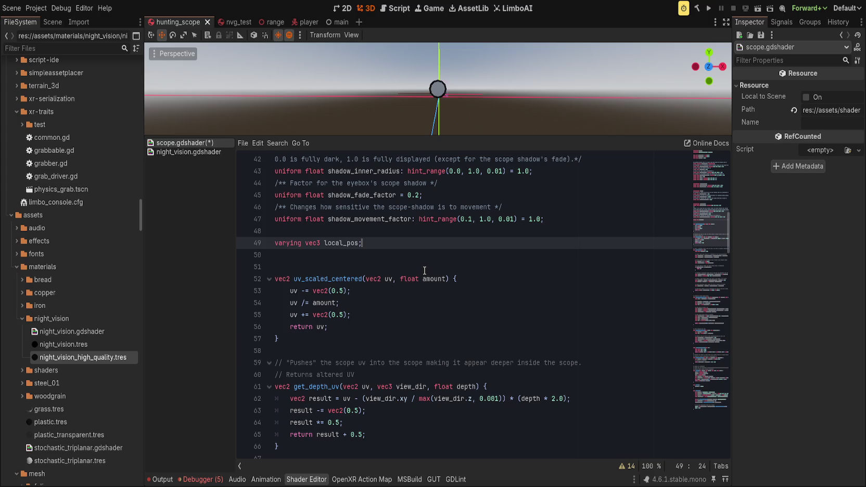
Step: Rename uv_scaled_centred to scale_uv_centered, confirm it is unused, and delete it
{"action": "double_click", "coordinate": [348, 279]}
{"action": "type", "text": "scale_uv"}
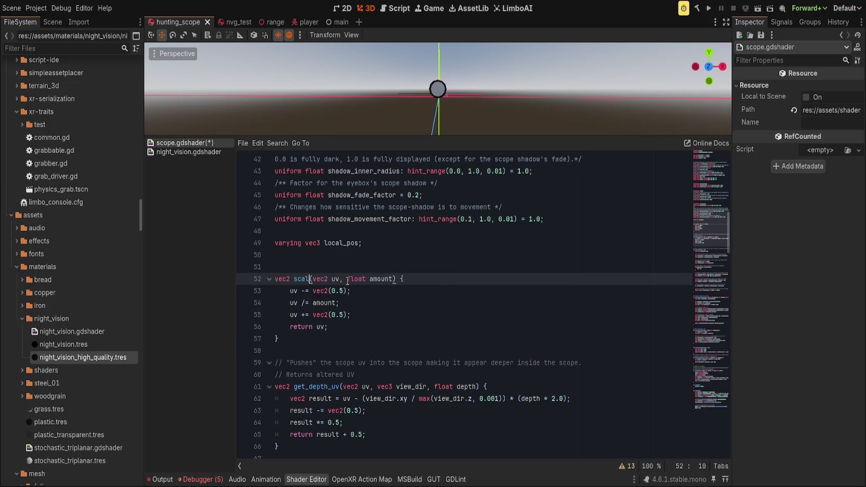
{"action": "type", "text": "_centered"}
{"action": "key", "text": "End"}
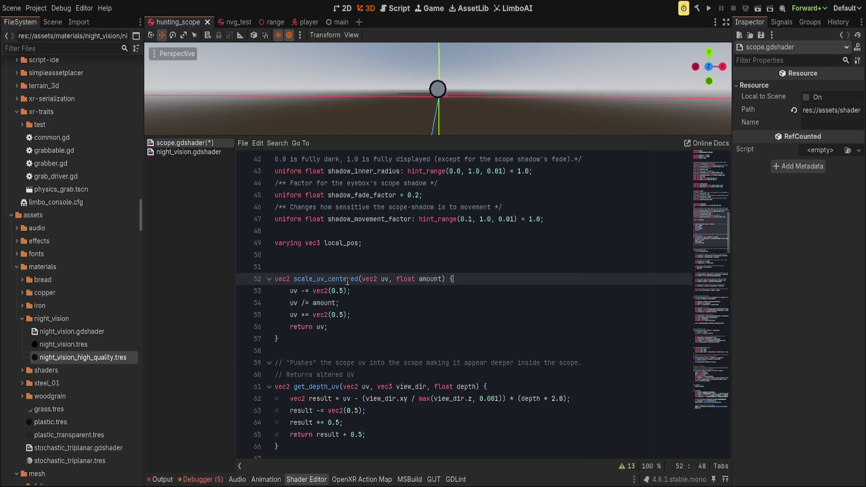
{"action": "double_click", "coordinate": [348, 280]}
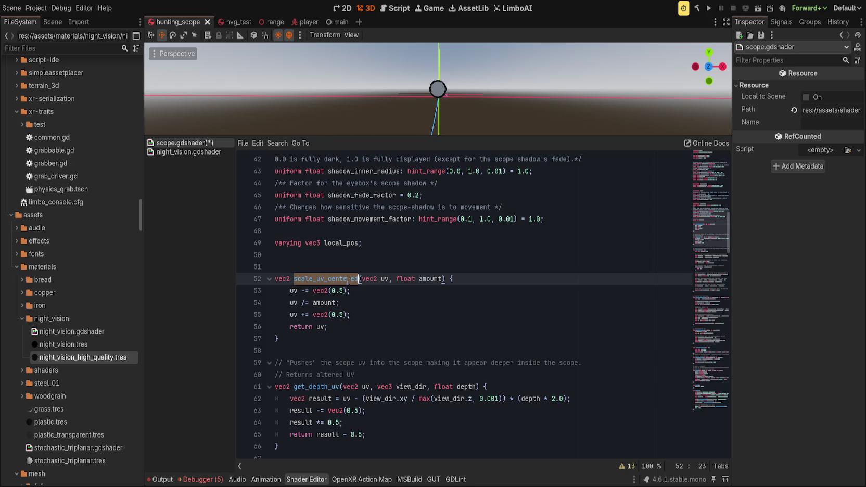
{"action": "key", "text": "ctrl+f"}
{"action": "left_click", "coordinate": [492, 281]}
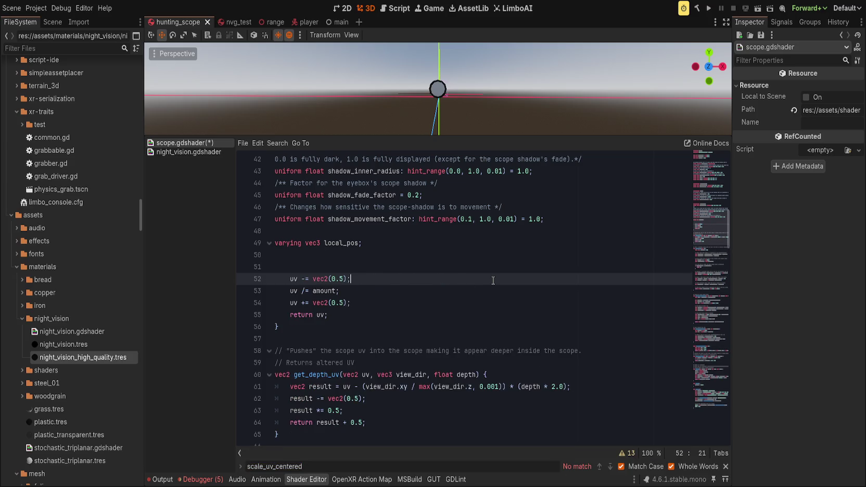
{"action": "key", "text": "ctrl+shift+k"}
{"action": "key", "text": "ctrl+shift+k"}
{"action": "key", "text": "ctrl+shift+k"}
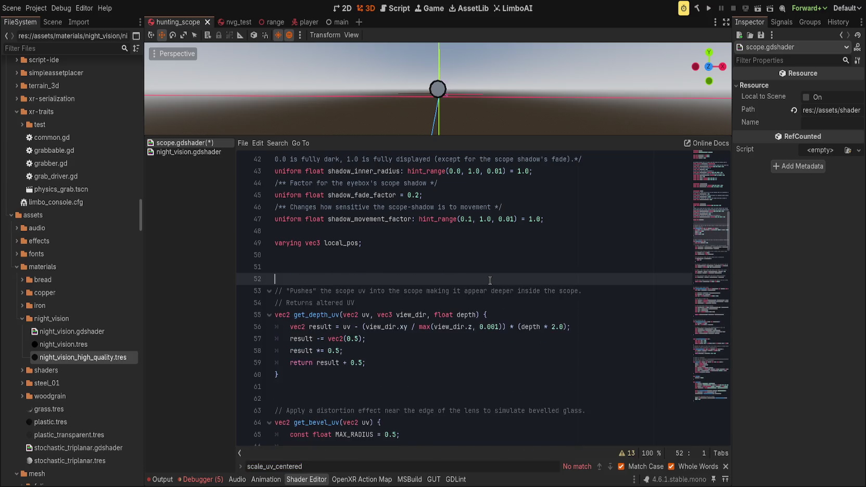
{"action": "key", "text": "ctrl+shift+k"}
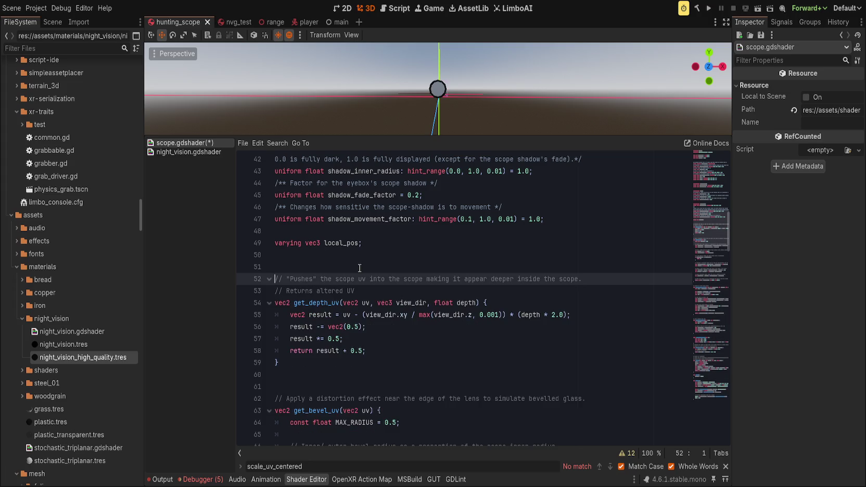
Step: Remove the spare blank line above get_depth_uv and bring up night_vision.gdshader
{"action": "scroll", "coordinate": [359, 268], "scroll_direction": "down", "scroll_amount": 3}
{"action": "left_click", "coordinate": [353, 281]}
{"action": "left_click_drag", "start_coordinate": [703, 247], "coordinate": [704, 327]}
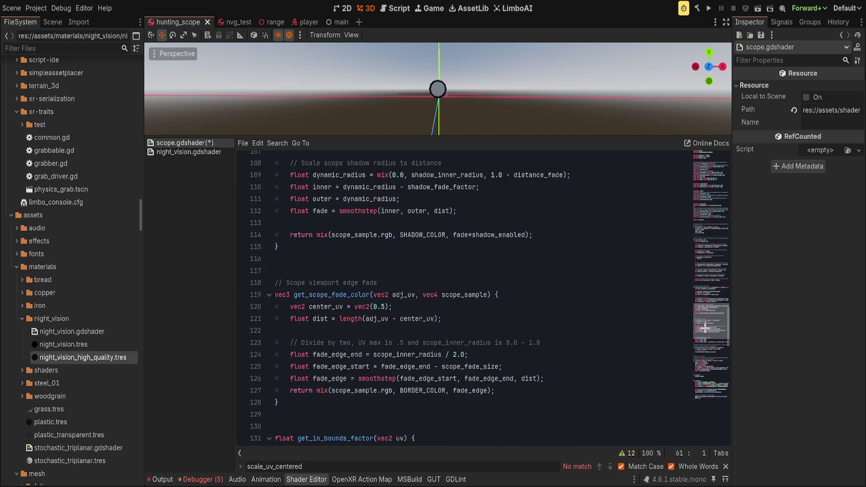
{"action": "scroll", "coordinate": [704, 328], "scroll_direction": "up", "scroll_amount": 5}
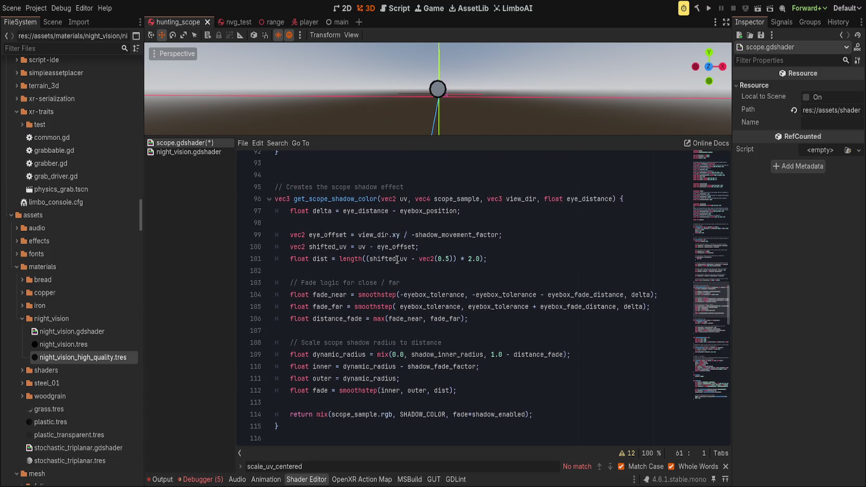
{"action": "left_click", "coordinate": [188, 151]}
Step: Select the mask_circle function name in night_vision.gdshader
{"action": "scroll", "coordinate": [428, 321], "scroll_direction": "up", "scroll_amount": 8}
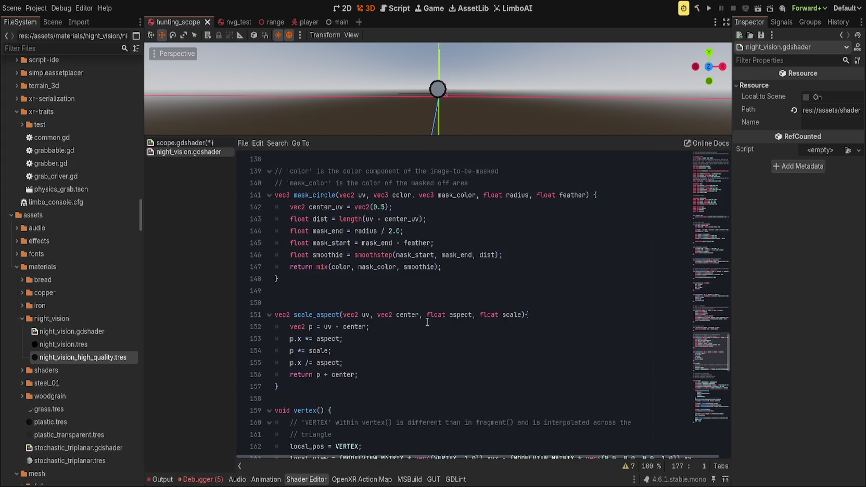
{"action": "scroll", "coordinate": [428, 321], "scroll_direction": "up", "scroll_amount": 4}
{"action": "left_click_drag", "start_coordinate": [307, 422], "coordinate": [235, 317]}
{"action": "key", "text": "ctrl+c"}
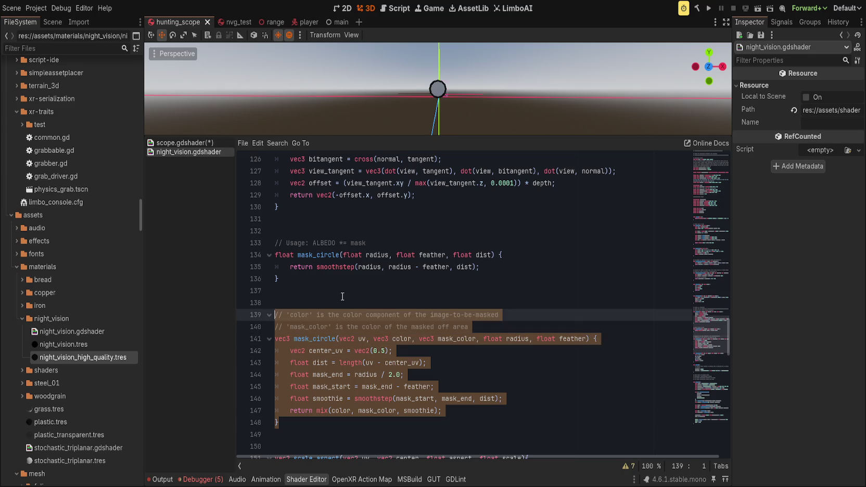
{"action": "left_click", "coordinate": [354, 295]}
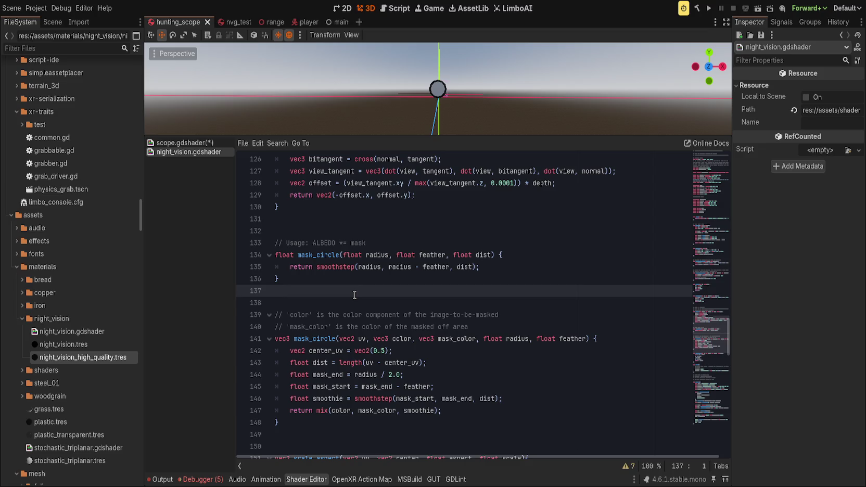
{"action": "scroll", "coordinate": [354, 295], "scroll_direction": "down", "scroll_amount": 1}
{"action": "double_click", "coordinate": [324, 303]}
Step: Search the shader for every mask_circle occurrence and check where mask is used
{"action": "key", "text": "ctrl+f"}
{"action": "scroll", "coordinate": [525, 382], "scroll_direction": "down", "scroll_amount": 3}
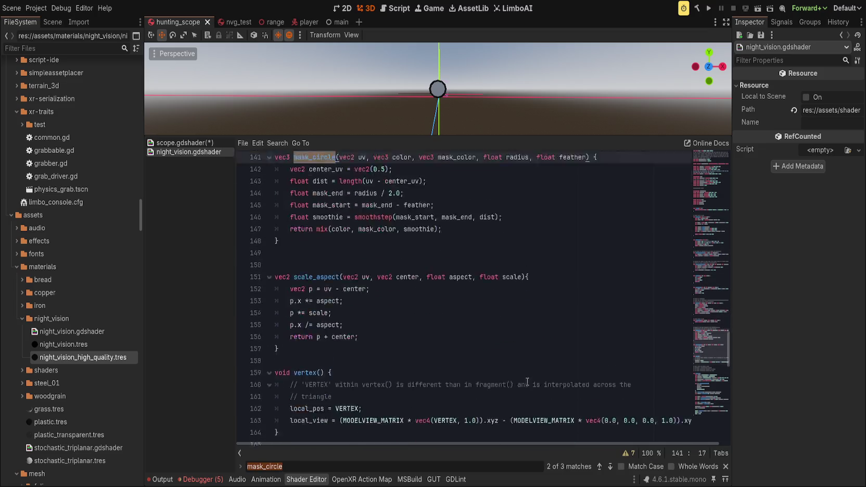
{"action": "left_click", "coordinate": [599, 466]}
{"action": "left_click", "coordinate": [611, 466]}
{"action": "left_click", "coordinate": [611, 466]}
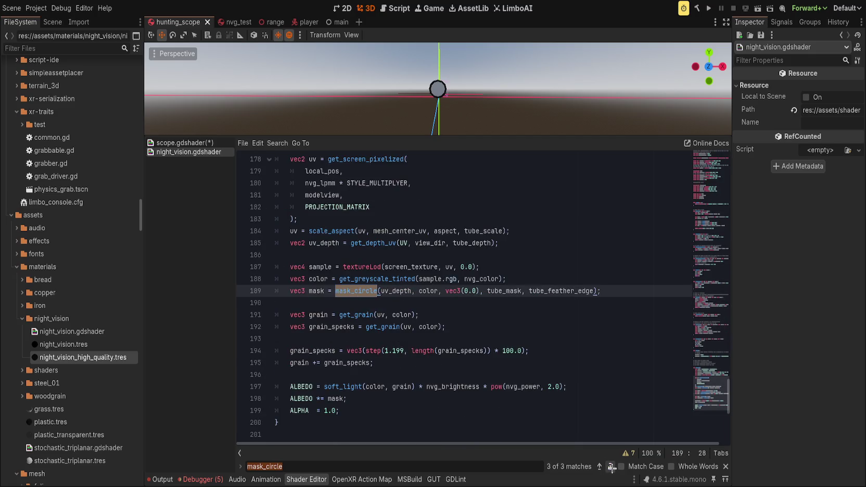
{"action": "double_click", "coordinate": [314, 290]}
{"action": "scroll", "coordinate": [426, 410], "scroll_direction": "up", "scroll_amount": 20}
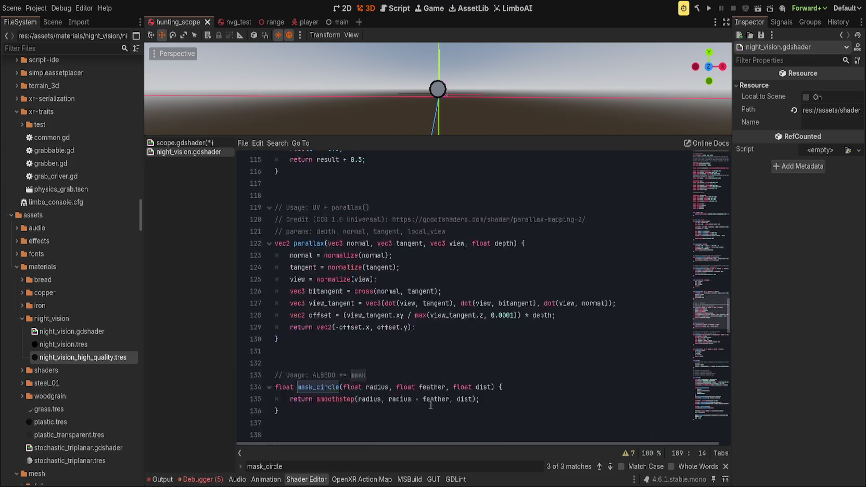
{"action": "left_click_drag", "start_coordinate": [396, 386], "coordinate": [364, 318]}
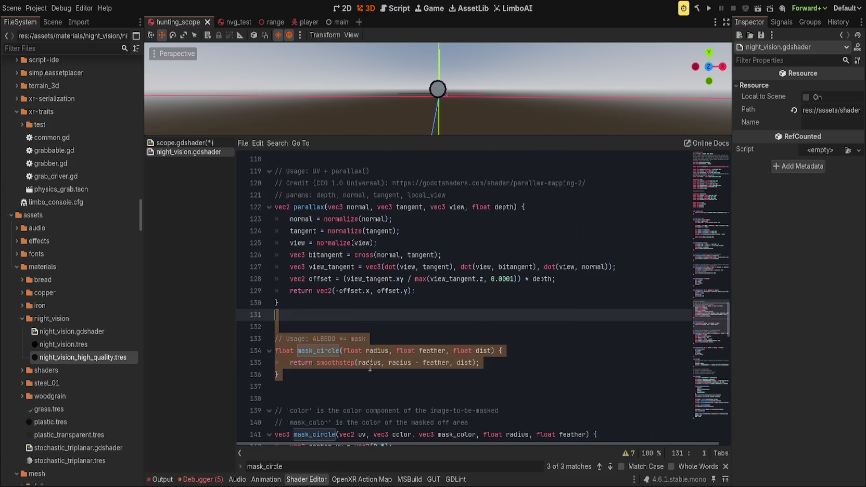
{"action": "scroll", "coordinate": [388, 352], "scroll_direction": "down", "scroll_amount": 4}
Step: Add a '// USEAGE: ALBEDO *= mask (this function's return)' comment above vec3 mask_circle and save
{"action": "left_click", "coordinate": [501, 268]}
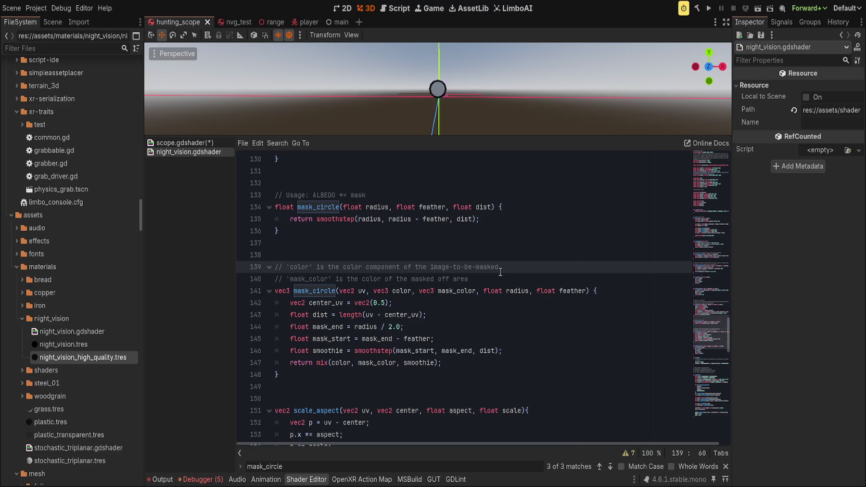
{"action": "key", "text": "Down"}
{"action": "key", "text": "Return"}
{"action": "type", "text": "// "}
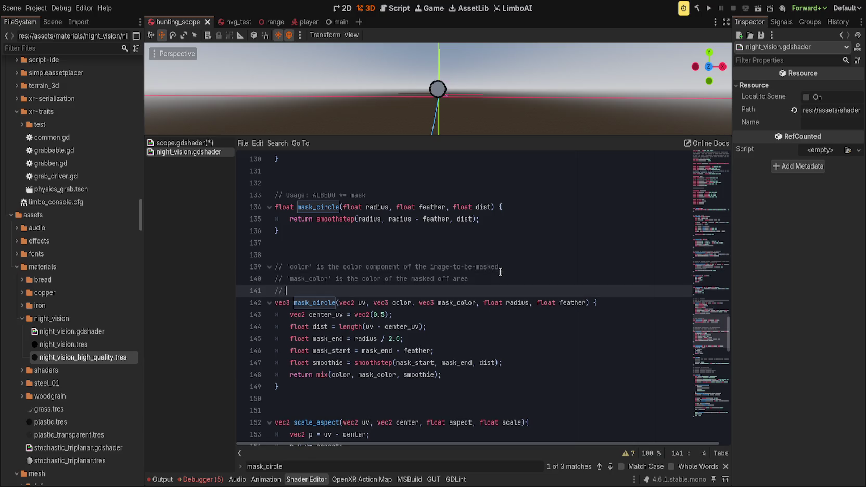
{"action": "type", "text": "USEAGE: "}
{"action": "type", "text": "ALBEDO *="}
{"action": "type", "text": " mask"}
{"action": "type", "text": " (this f"}
{"action": "type", "text": "unctions"}
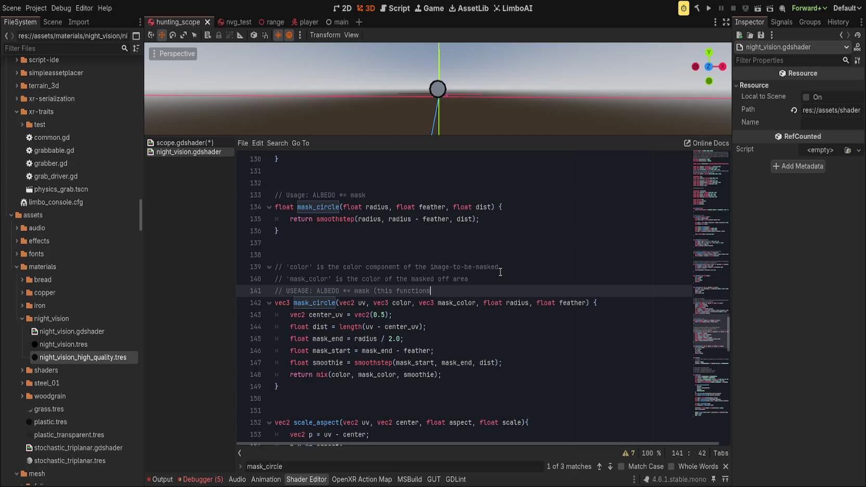
{"action": "type", "text": "'s return)"}
{"action": "key", "text": "ctrl+s"}
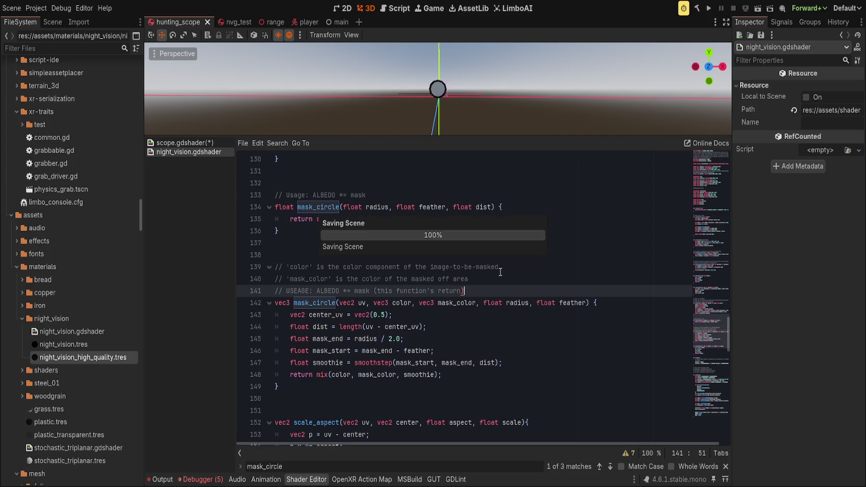
Step: Delete the unused float mask_circle helper, keeping a blank line between functions, and save
{"action": "left_click_drag", "start_coordinate": [324, 241], "coordinate": [333, 181]}
{"action": "key", "text": "BackSpace"}
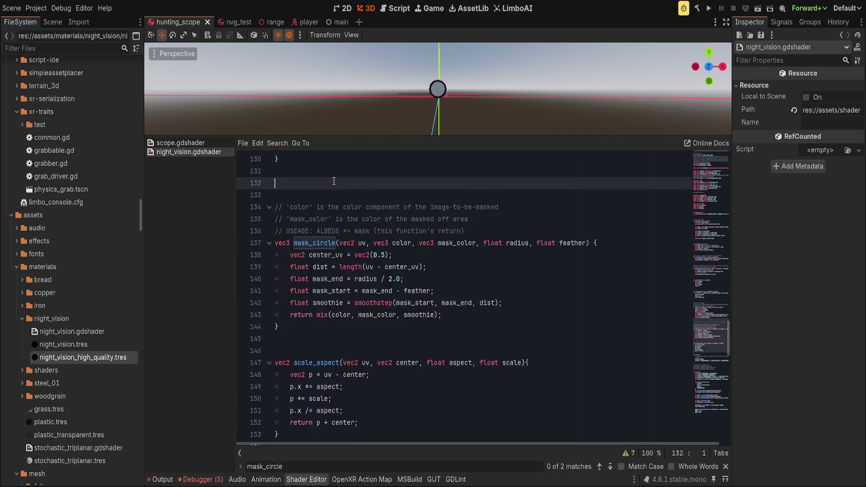
{"action": "key", "text": "Delete"}
{"action": "key", "text": "BackSpace"}
{"action": "key", "text": "Return"}
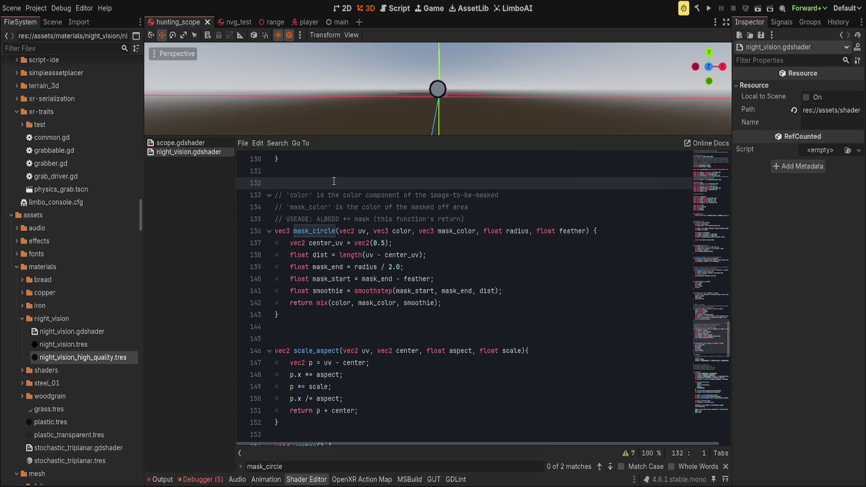
{"action": "left_click", "coordinate": [385, 316]}
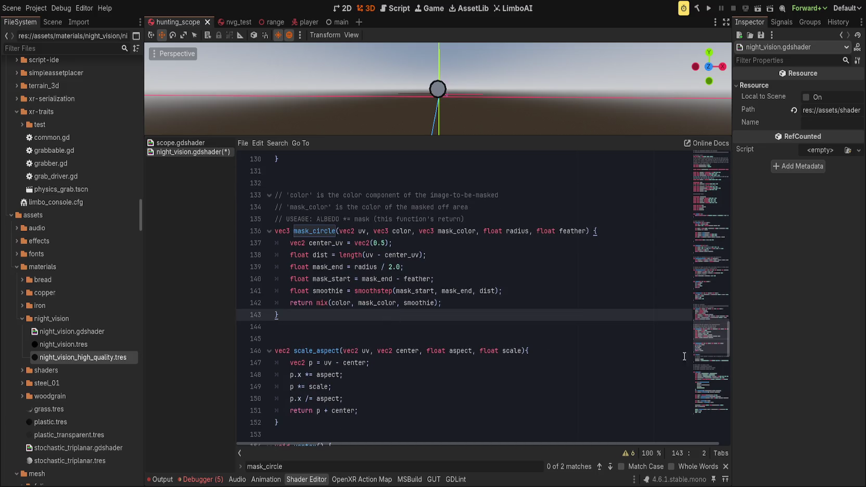
{"action": "scroll", "coordinate": [522, 273], "scroll_direction": "down", "scroll_amount": 10}
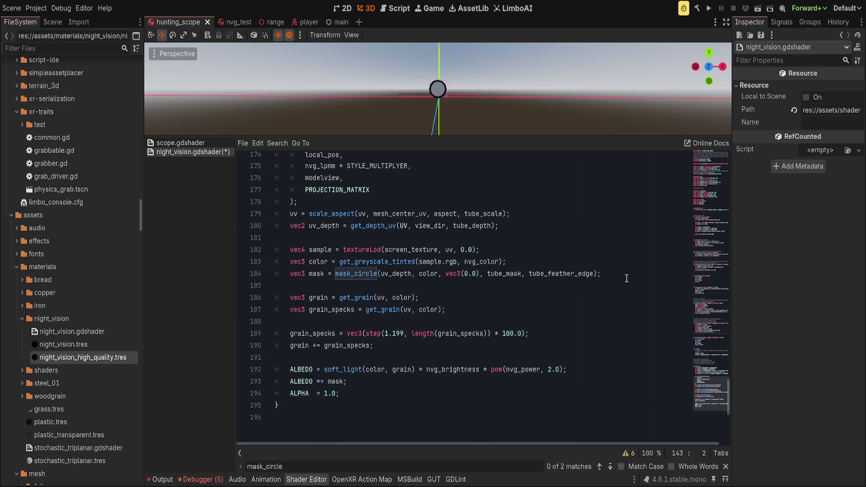
{"action": "left_click", "coordinate": [626, 278]}
{"action": "key", "text": "ctrl+s"}
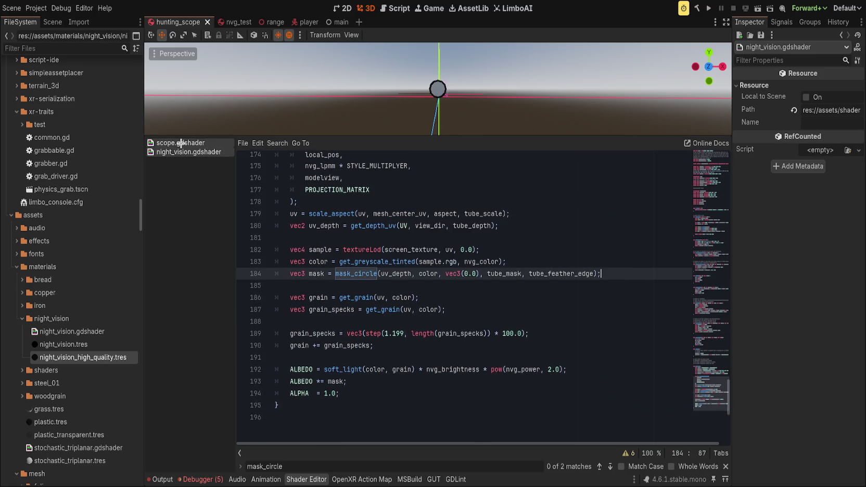
Step: Switch to scope.gdshader and undo a misplaced mask_circle paste
{"action": "left_click", "coordinate": [181, 143]}
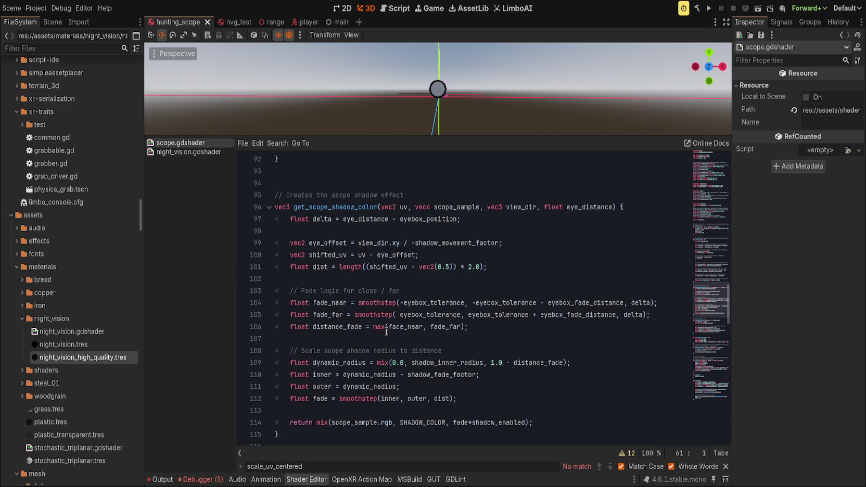
{"action": "left_click", "coordinate": [311, 255]}
{"action": "key", "text": "ctrl+v"}
{"action": "key", "text": "ctrl+z"}
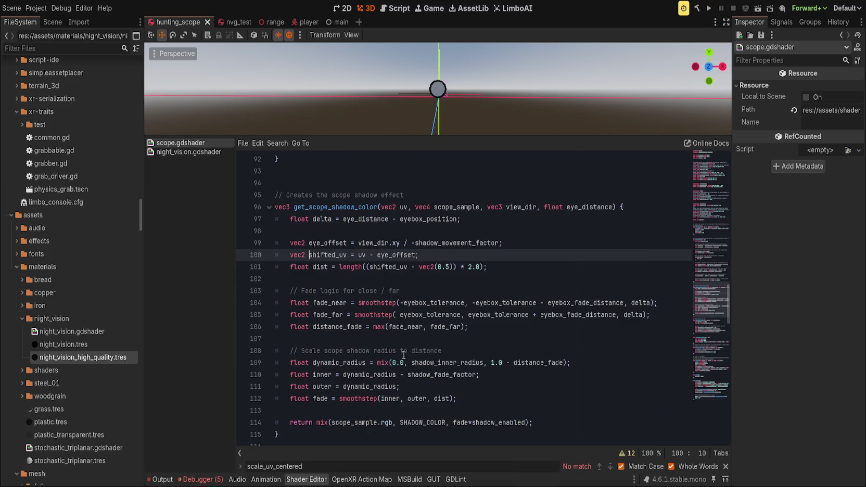
{"action": "scroll", "coordinate": [472, 285], "scroll_direction": "up", "scroll_amount": 3}
{"action": "scroll", "coordinate": [417, 323], "scroll_direction": "down", "scroll_amount": 5}
Step: Paste vec3 mask_circle on the blank line after get_scope_shadow_color
{"action": "left_click", "coordinate": [337, 373]}
{"action": "key", "text": "ctrl+v"}
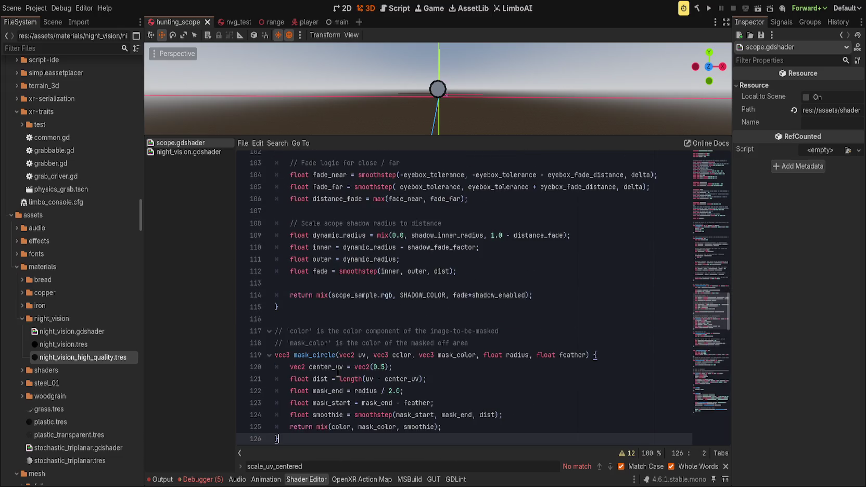
{"action": "scroll", "coordinate": [378, 346], "scroll_direction": "up", "scroll_amount": 4}
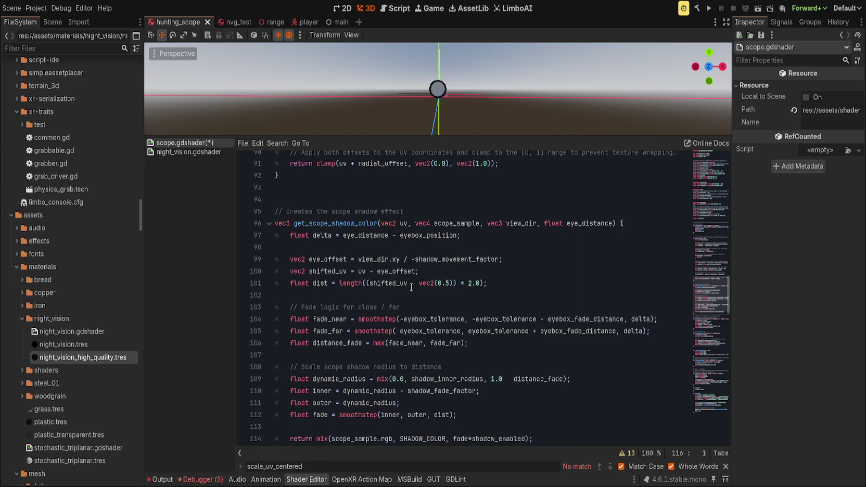
{"action": "scroll", "coordinate": [411, 293], "scroll_direction": "down", "scroll_amount": 1}
{"action": "key", "text": "Left"}
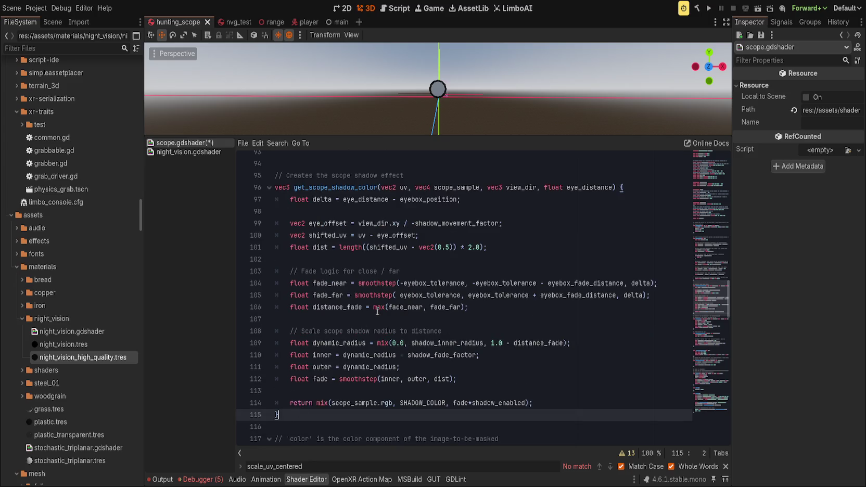
{"action": "scroll", "coordinate": [377, 311], "scroll_direction": "up", "scroll_amount": 1}
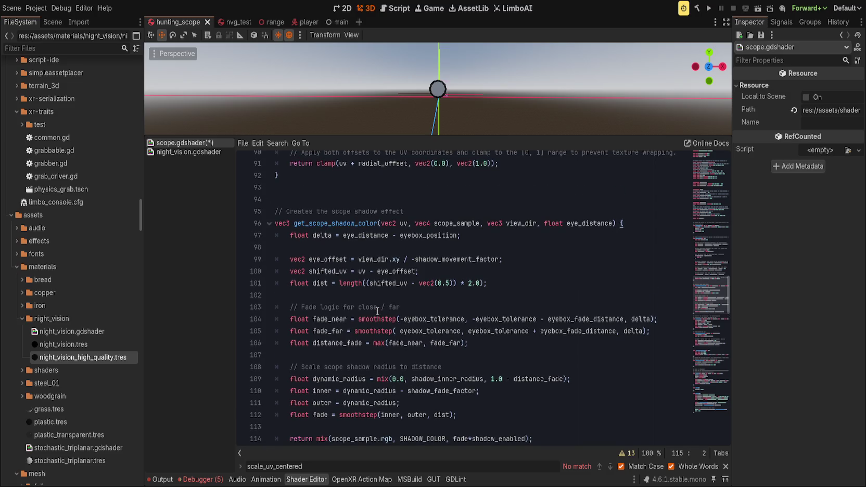
{"action": "scroll", "coordinate": [386, 337], "scroll_direction": "down", "scroll_amount": 7}
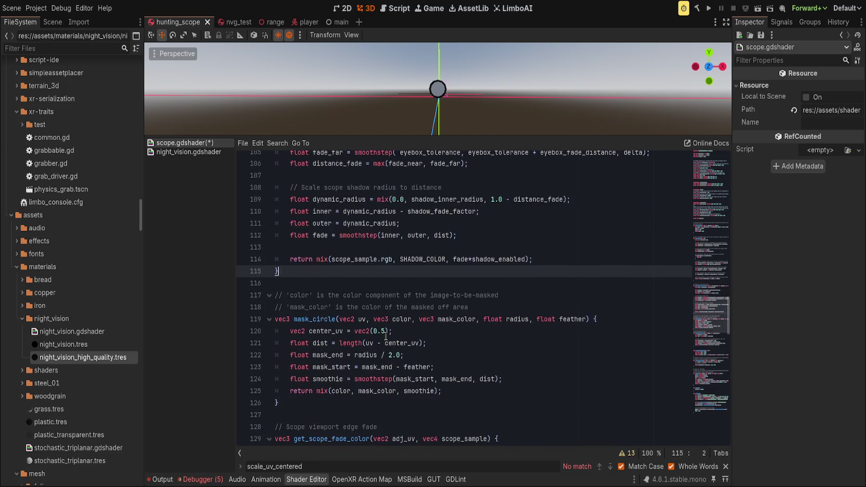
{"action": "left_click", "coordinate": [327, 212]}
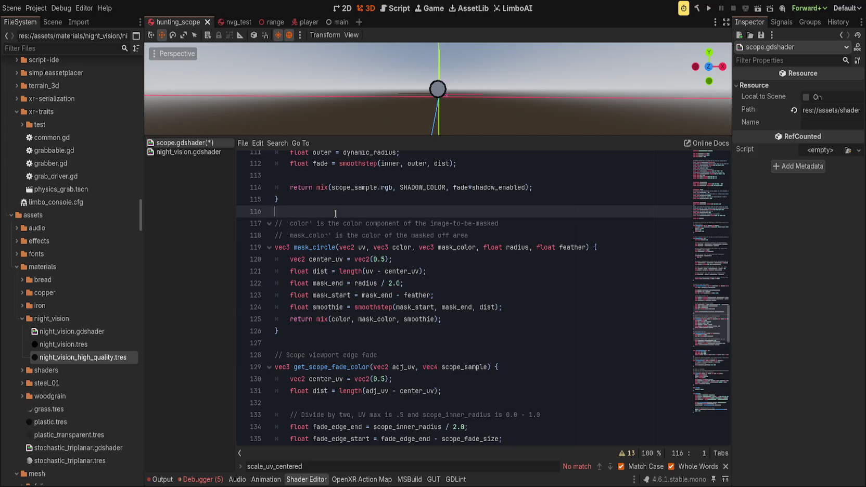
{"action": "scroll", "coordinate": [438, 99], "scroll_direction": "up", "scroll_amount": 3}
{"action": "scroll", "coordinate": [439, 99], "scroll_direction": "down", "scroll_amount": 2}
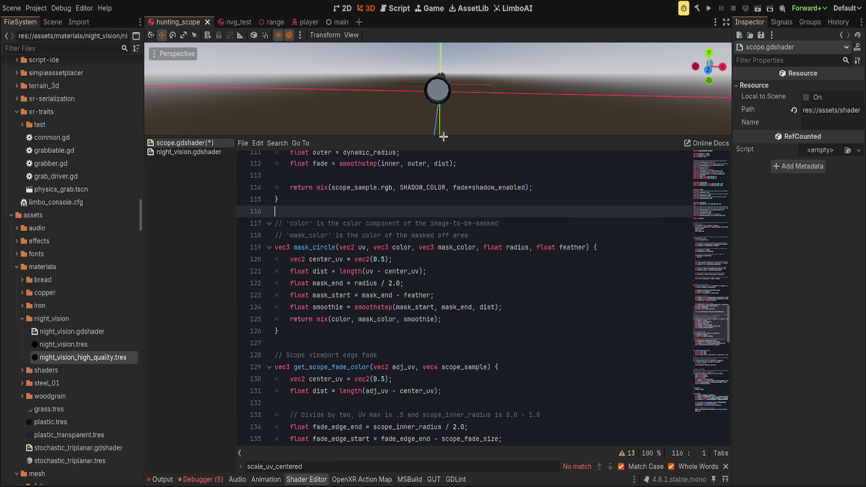
Step: Make the 3D viewport taller and find the get_screen_effect UV line in scope's fragment()
{"action": "left_click_drag", "start_coordinate": [447, 136], "coordinate": [447, 184]}
{"action": "scroll", "coordinate": [468, 364], "scroll_direction": "down", "scroll_amount": 7}
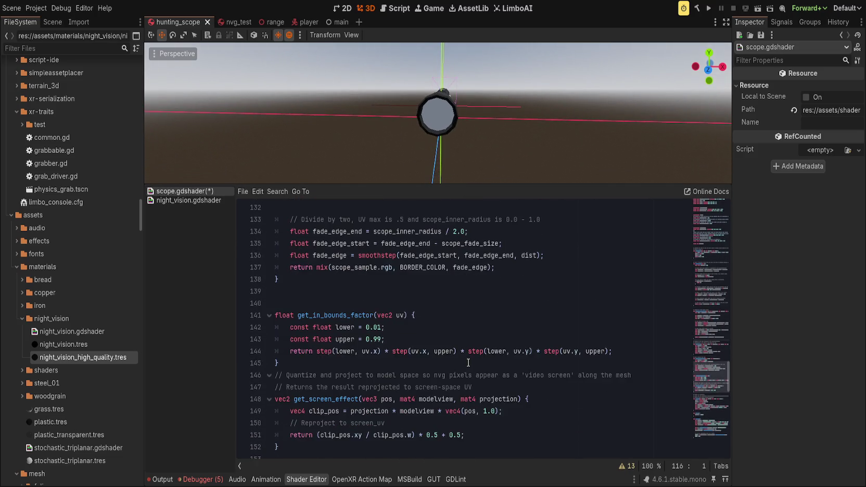
{"action": "left_click", "coordinate": [420, 365]}
{"action": "scroll", "coordinate": [406, 367], "scroll_direction": "down", "scroll_amount": 8}
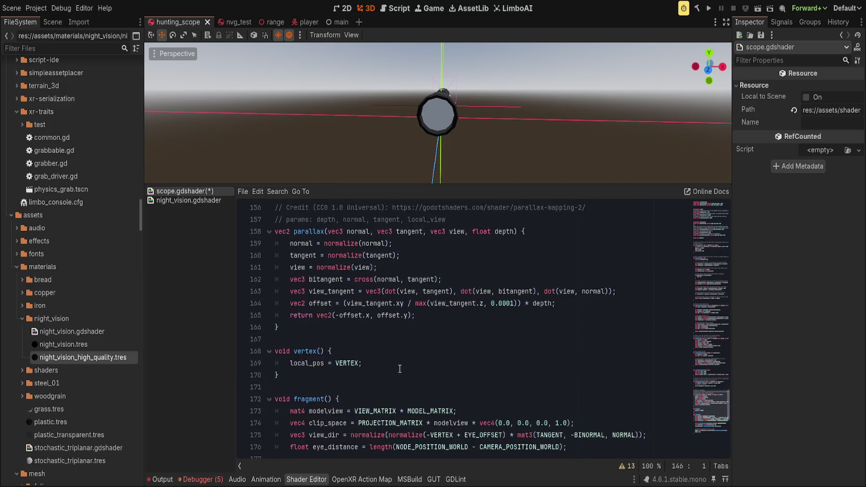
{"action": "scroll", "coordinate": [400, 368], "scroll_direction": "down", "scroll_amount": 4}
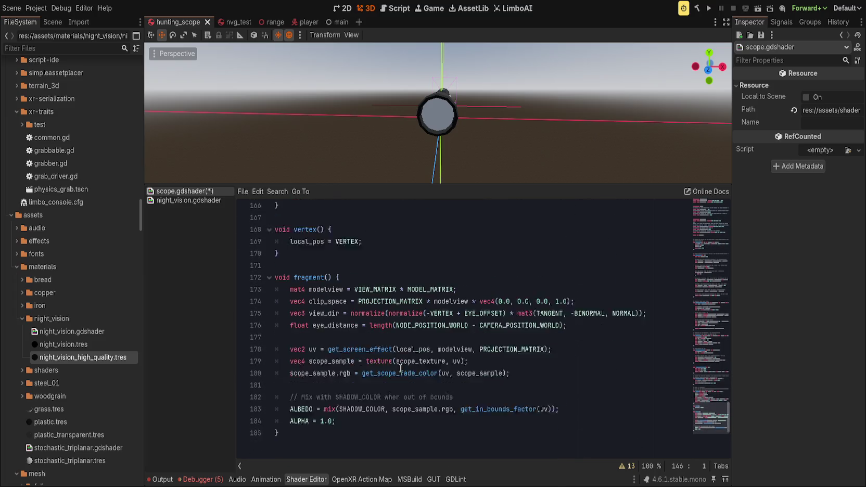
{"action": "left_click", "coordinate": [576, 333]}
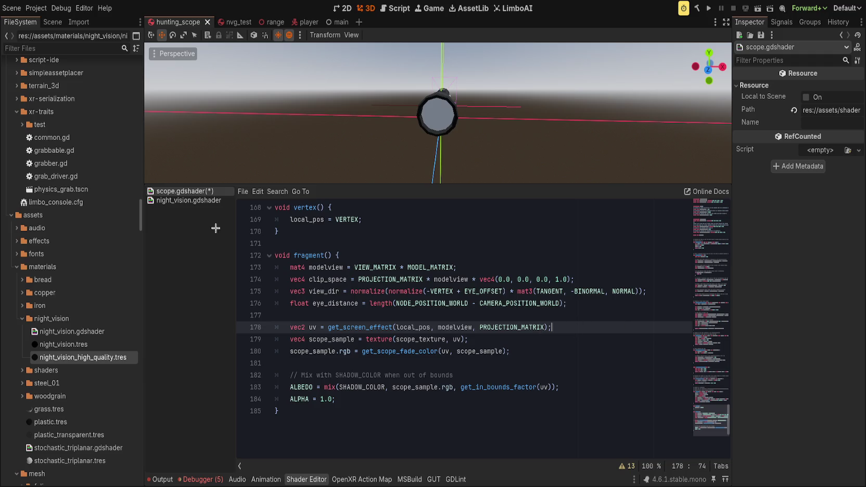
Step: In night_vision.gdshader, select the scale_aspect call on line 179 for comparison
{"action": "left_click", "coordinate": [192, 201]}
{"action": "scroll", "coordinate": [415, 352], "scroll_direction": "down", "scroll_amount": 1}
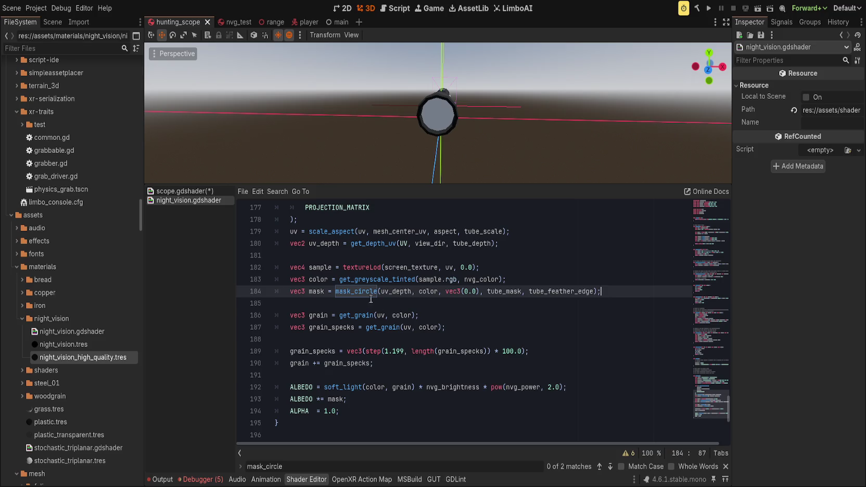
{"action": "double_click", "coordinate": [317, 231]}
{"action": "scroll", "coordinate": [383, 328], "scroll_direction": "up", "scroll_amount": 2}
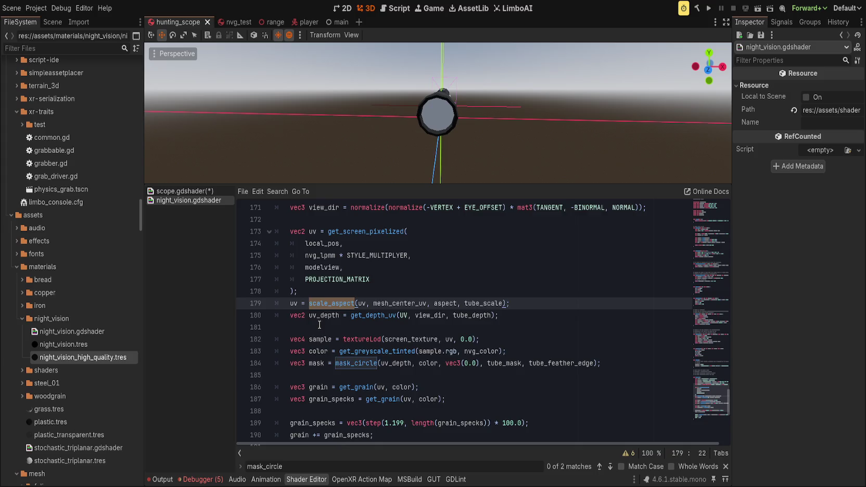
{"action": "scroll", "coordinate": [320, 324], "scroll_direction": "up", "scroll_amount": 1}
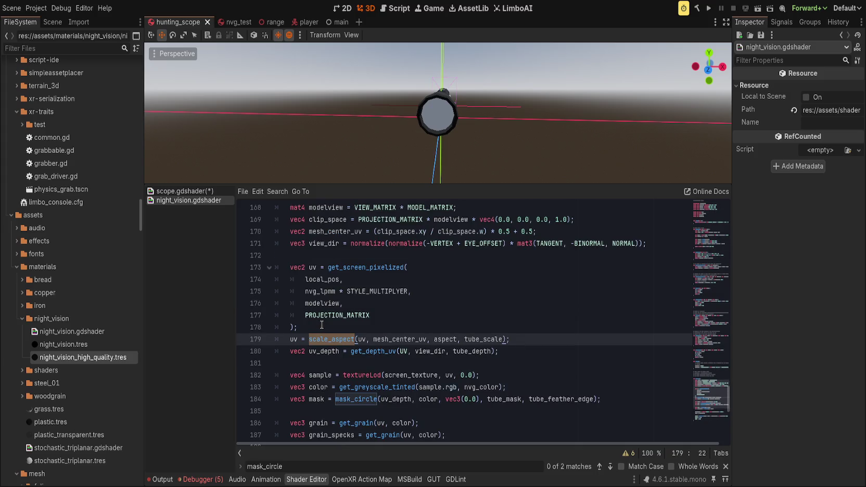